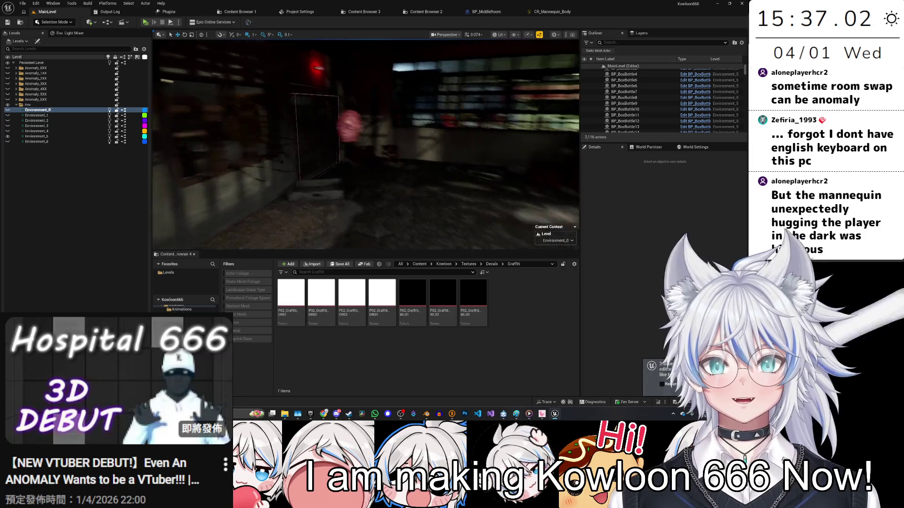
Step: Fly around the hanging-meat stall and select SM_Meat_5_5 and the Male mannequin head
key("w")
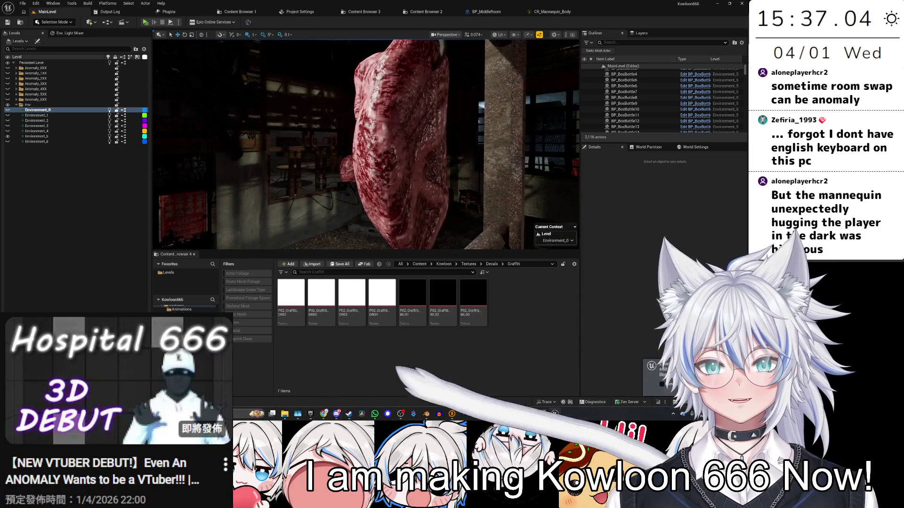
key("a")
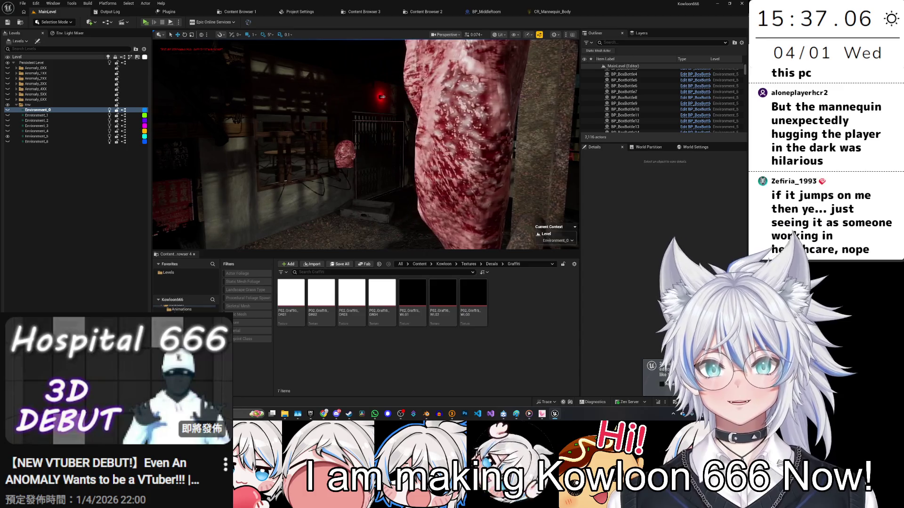
scroll(386, 173, "up", 2)
key("s")
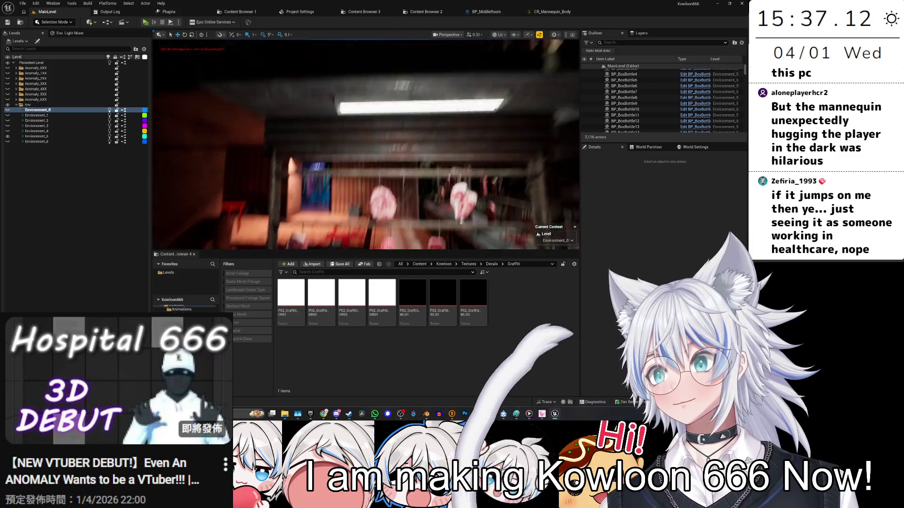
key("w")
key("w")
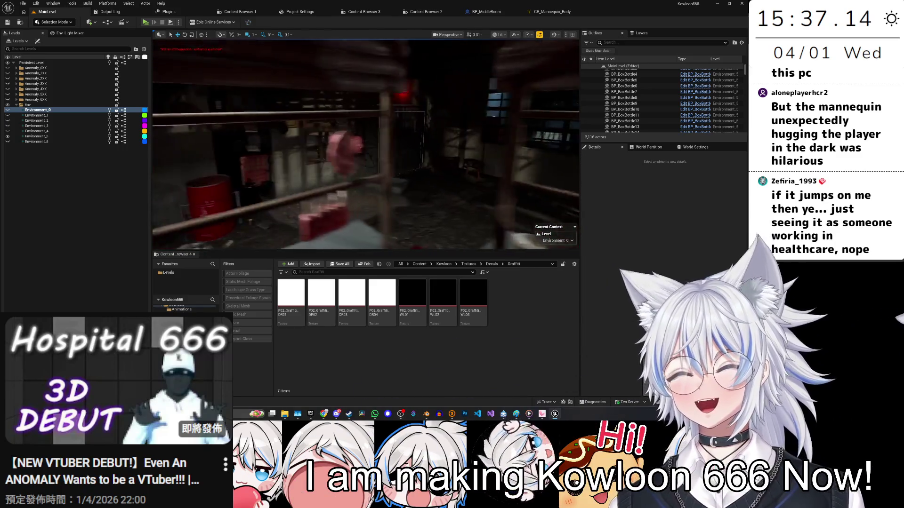
left_click(416, 156)
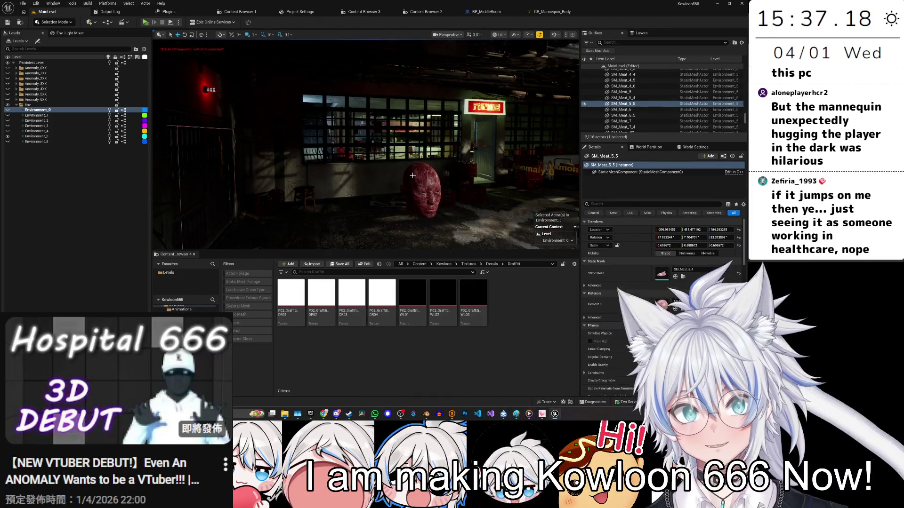
left_click(412, 175)
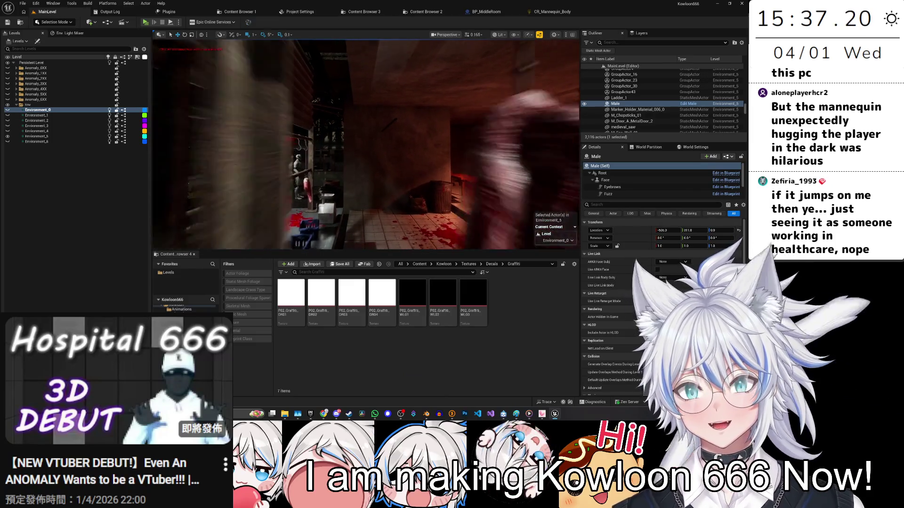
Step: Fly toward the doorway and mannequin, then switch to the BP_MiddleRoom blueprint
key("d")
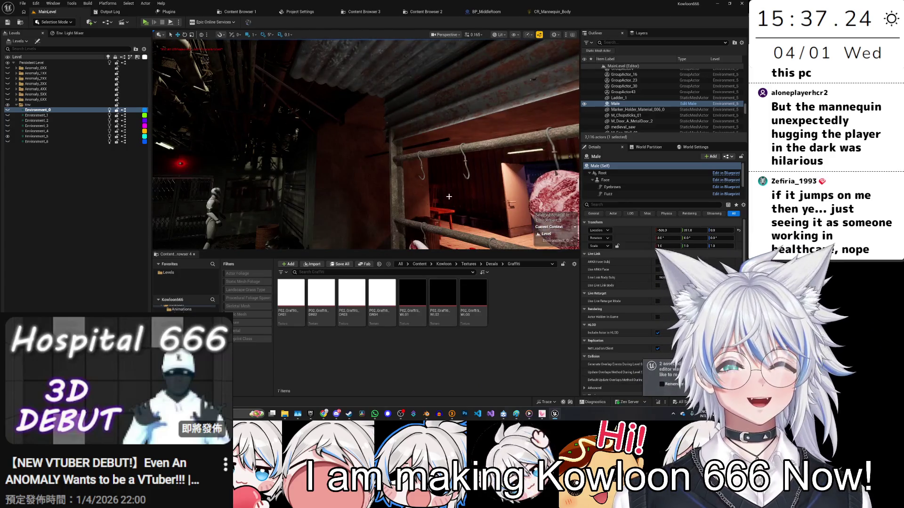
key("w")
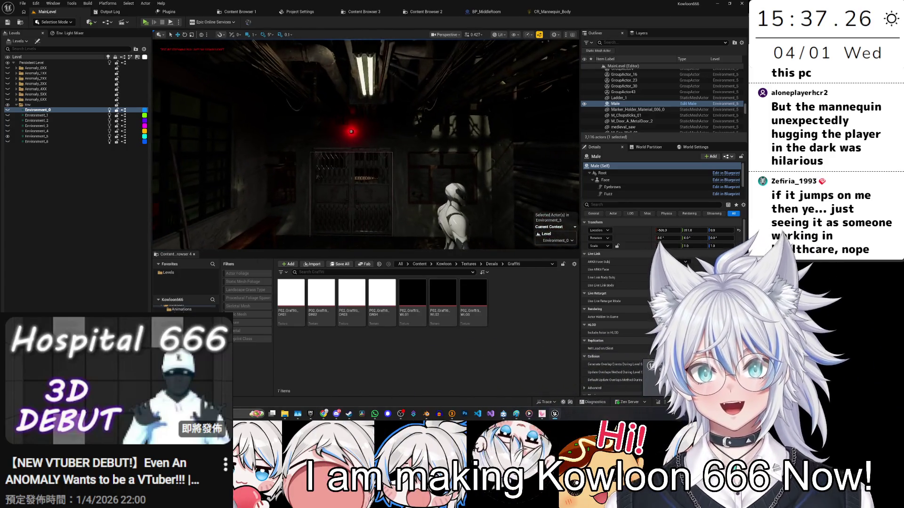
left_click(487, 11)
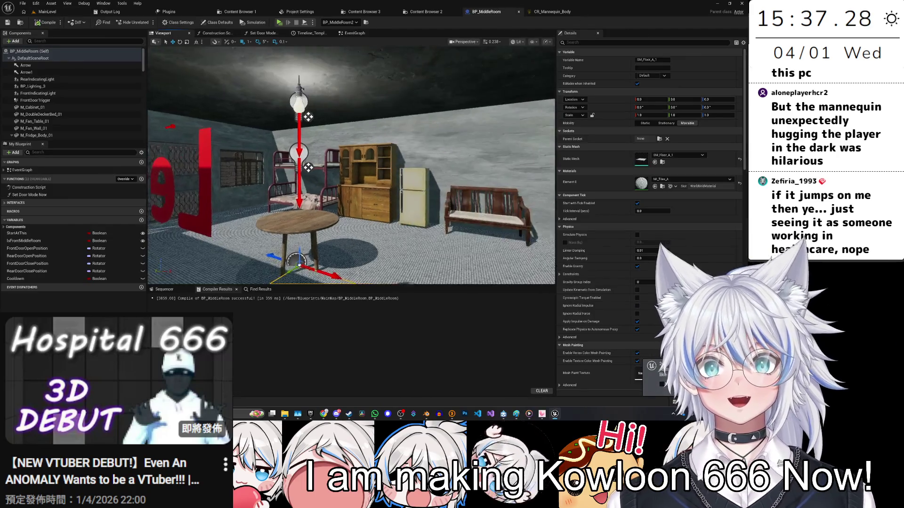
Step: Add M_Ricecooker_01 from the Content Drawer as a component of BP_MiddleRoom
key("s")
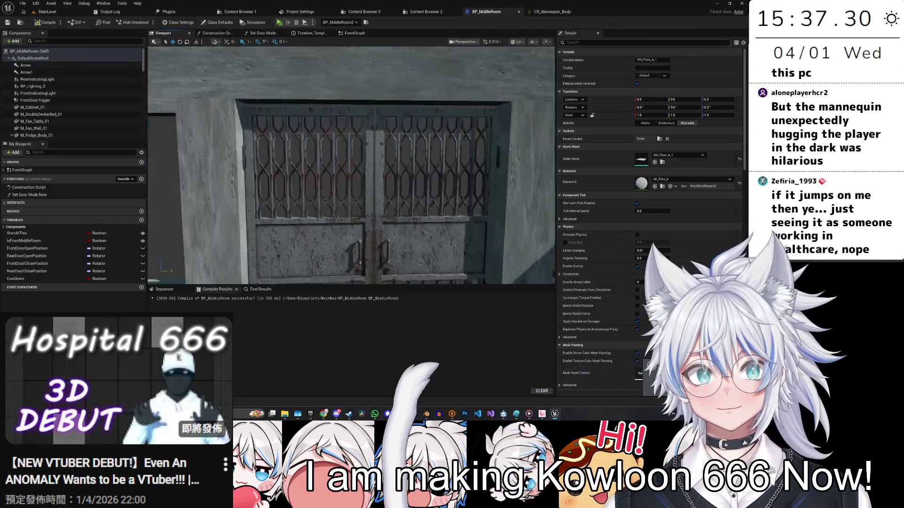
key("ctrl+space")
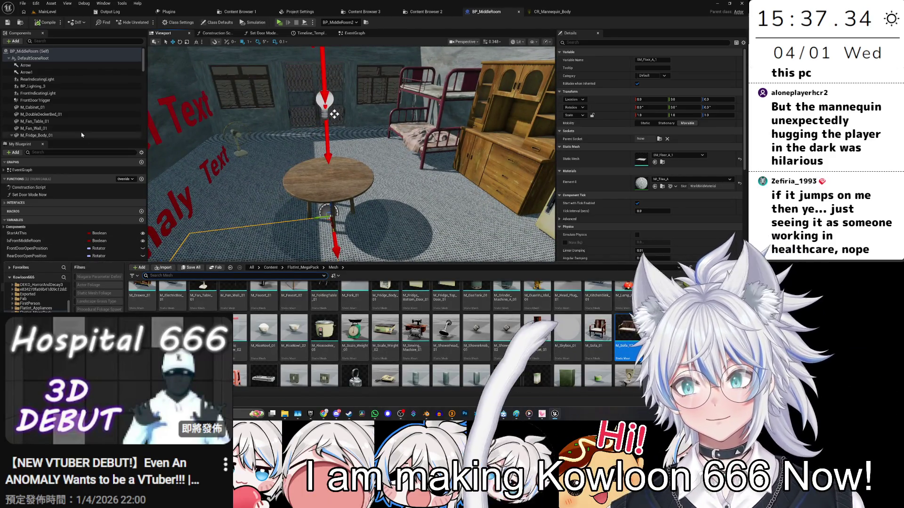
left_click_drag(310, 325, 54, 57)
Step: Add the M_Stool_01 stool from the Flatlint MegaPack meshes as a new component
key("ctrl+space")
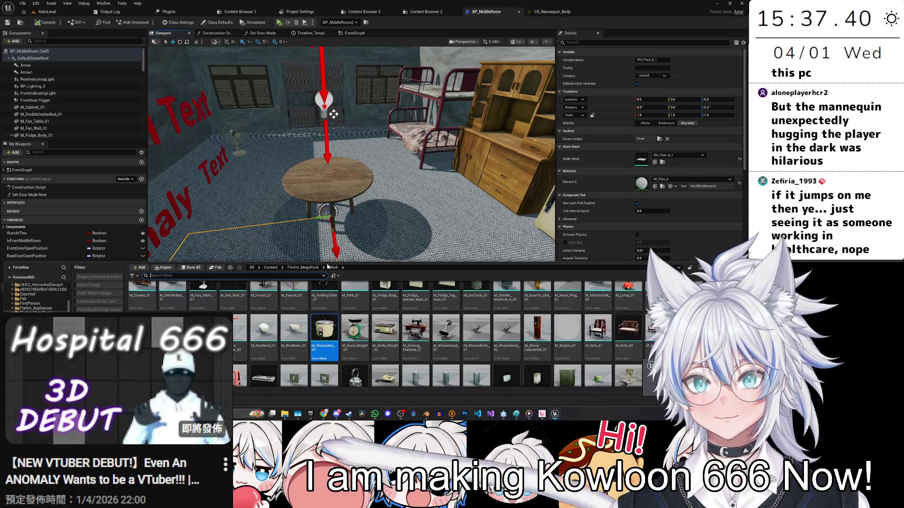
scroll(517, 332, "down", 1)
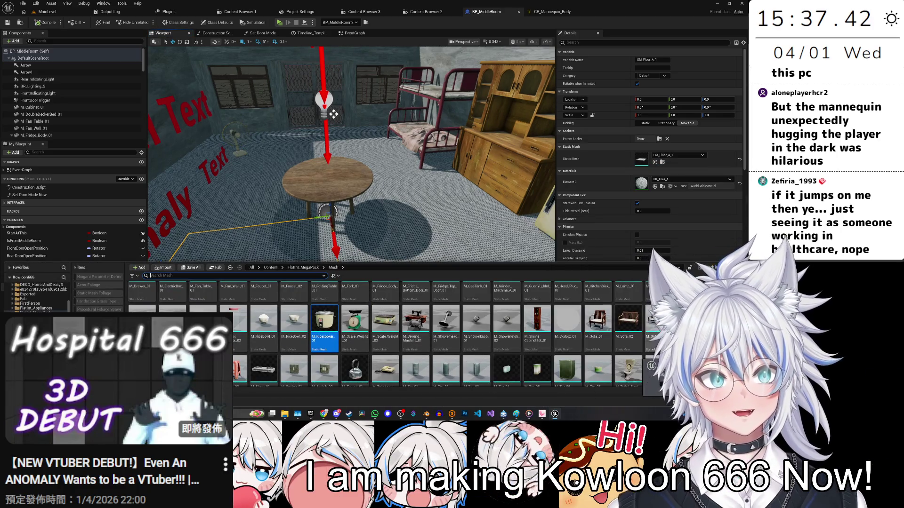
scroll(618, 330, "down", 1)
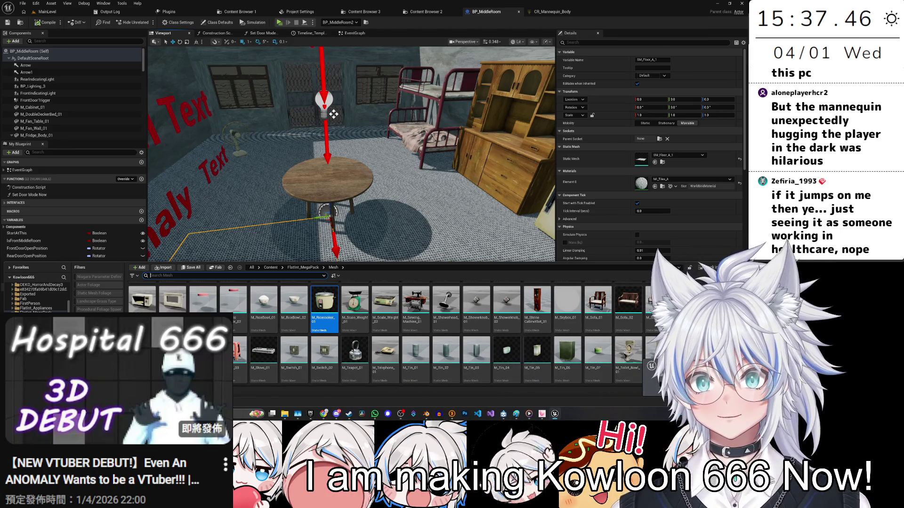
mouse_move(628, 301)
left_mouse_down()
mouse_move(71, 72)
mouse_move(131, 117)
mouse_move(85, 137)
mouse_move(67, 121)
mouse_move(66, 52)
mouse_move(62, 61)
left_mouse_up()
scroll(78, 80, "down", 5)
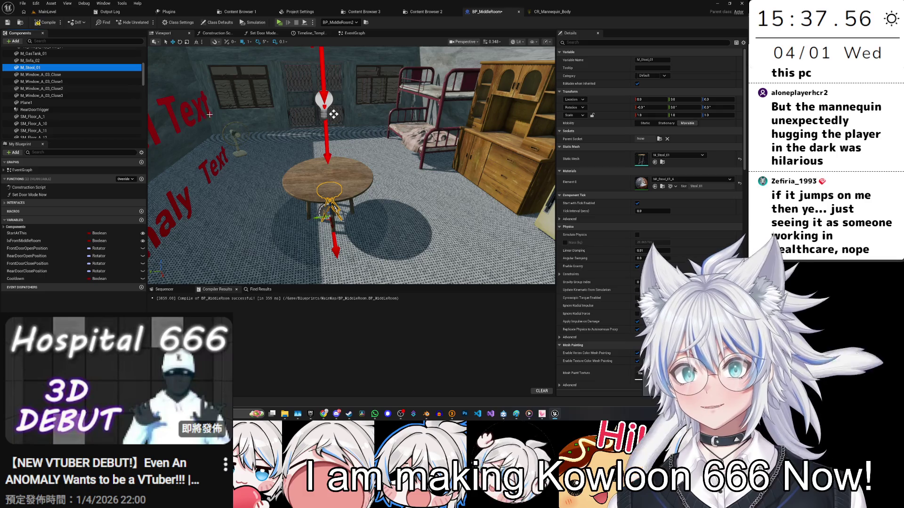
Step: Slide M_Stool_01 along X from 226 to 286 and add M_Stool_03 to the components
left_click_drag(342, 199, 319, 200)
mouse_move(489, 220)
left_mouse_down()
mouse_move(354, 264)
mouse_move(413, 226)
left_mouse_up()
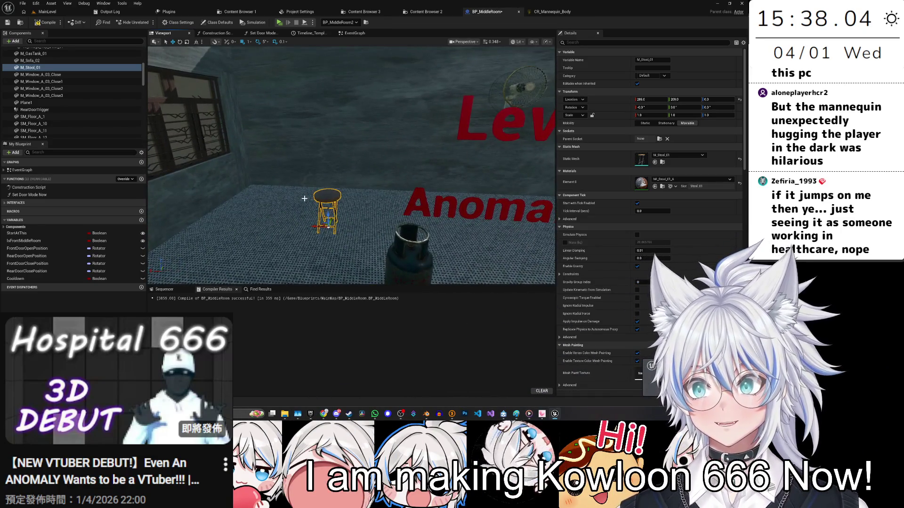
key("ctrl+space")
scroll(367, 345, "down", 2)
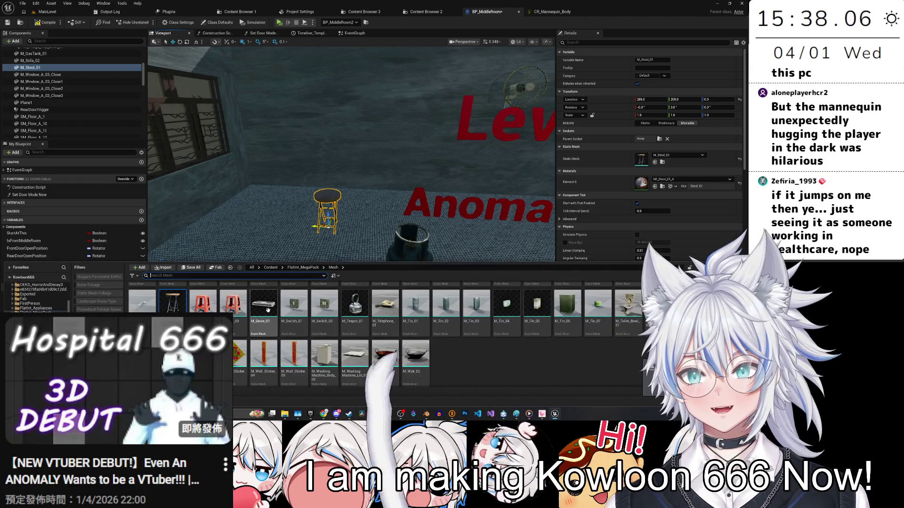
left_click_drag(172, 301, 45, 59)
Step: Place M_Stool_03 under the room's root and move it near the Anomaly text
mouse_move(66, 98)
left_mouse_down()
mouse_move(68, 126)
mouse_move(81, 96)
left_mouse_up()
left_click_drag(66, 60, 66, 59)
key("f")
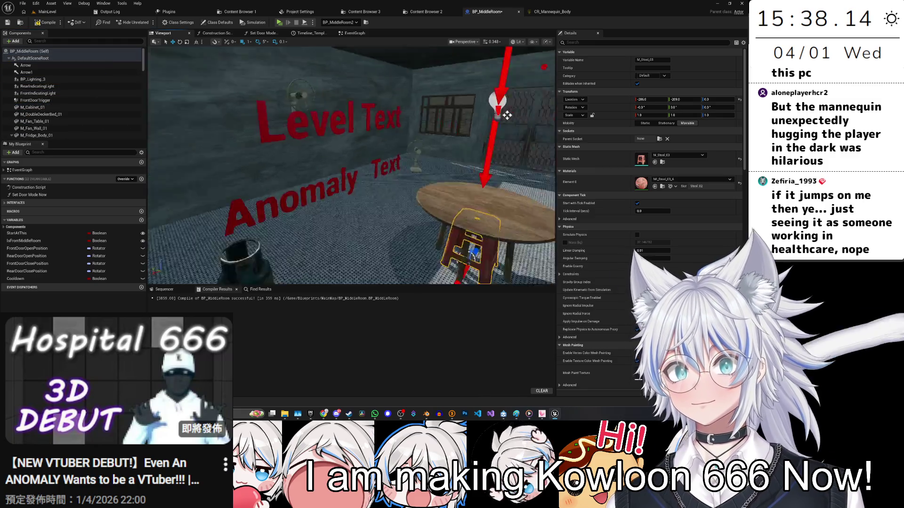
mouse_move(410, 193)
left_mouse_down()
mouse_move(428, 117)
mouse_move(315, 194)
left_mouse_up()
Step: Attach M_Switch_01 to the rear indicating light via Drop Actions
key("ctrl+space")
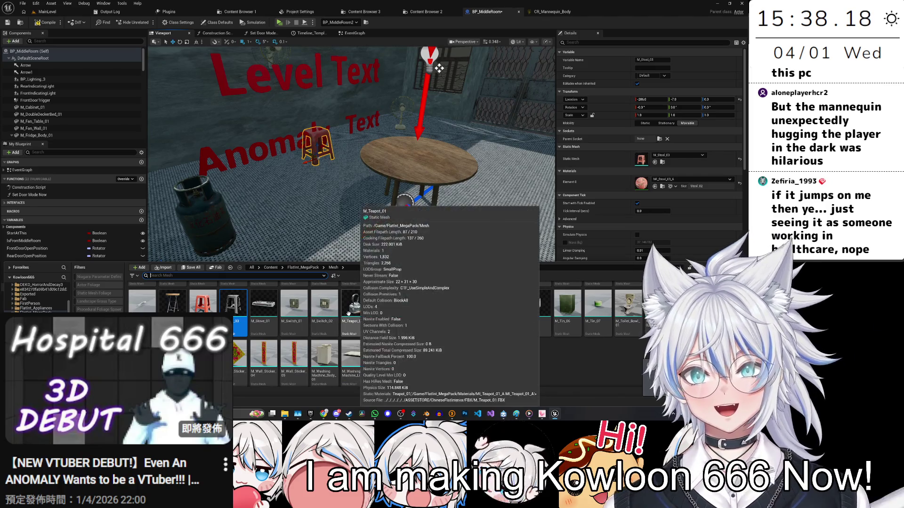
key("F7")
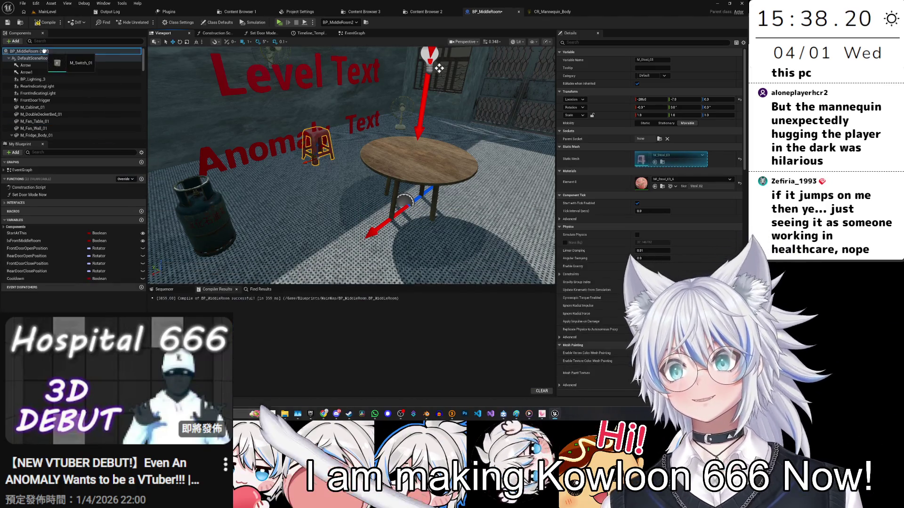
scroll(118, 103, "down", 5)
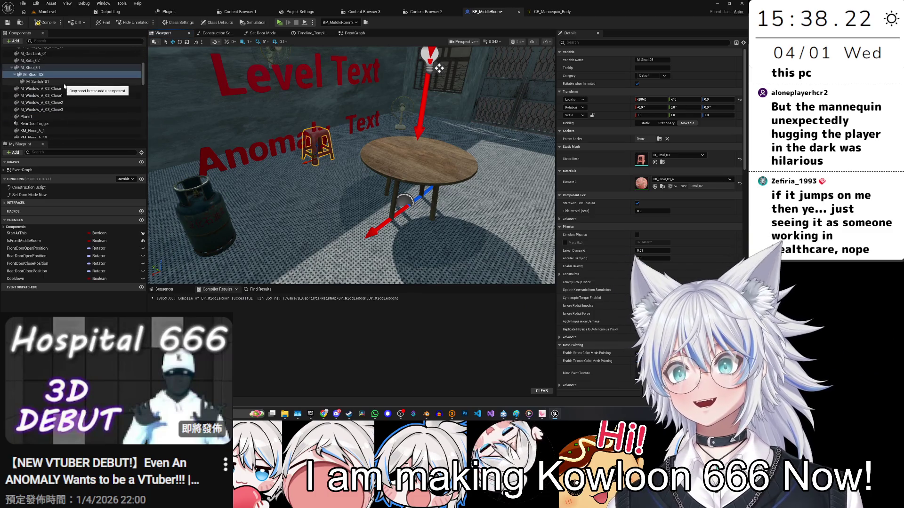
mouse_move(62, 81)
left_mouse_down()
mouse_move(66, 54)
mouse_move(90, 86)
mouse_move(74, 60)
left_mouse_up()
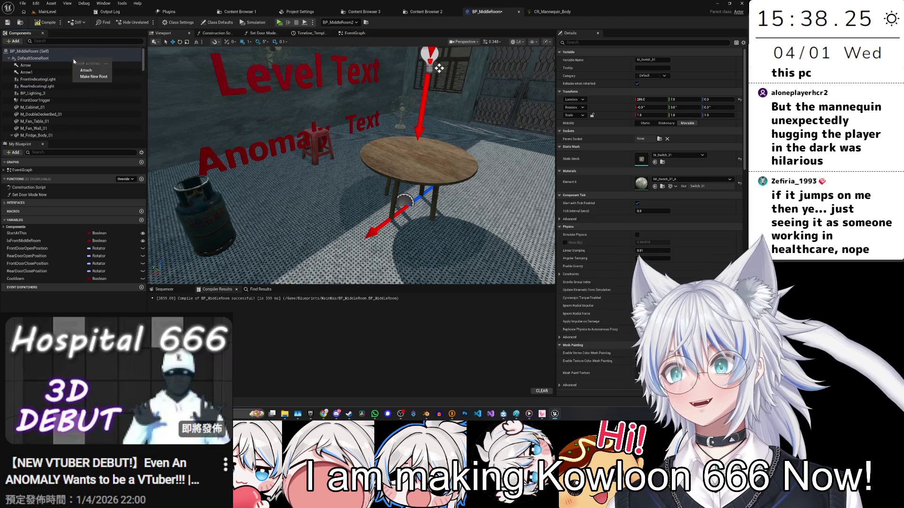
left_click(105, 71)
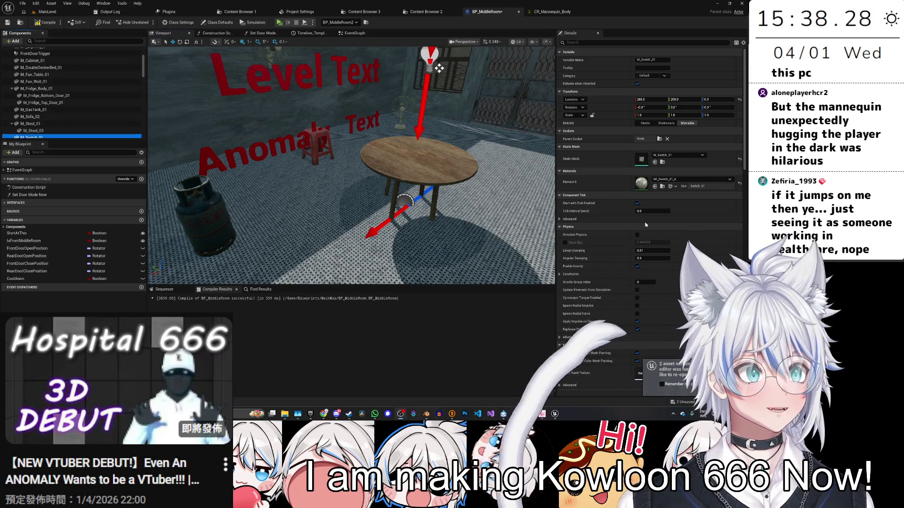
Step: Reselect M_Stool_03 in the component list, then return to the MainLevel
scroll(71, 94, "down", 2)
left_click(68, 112)
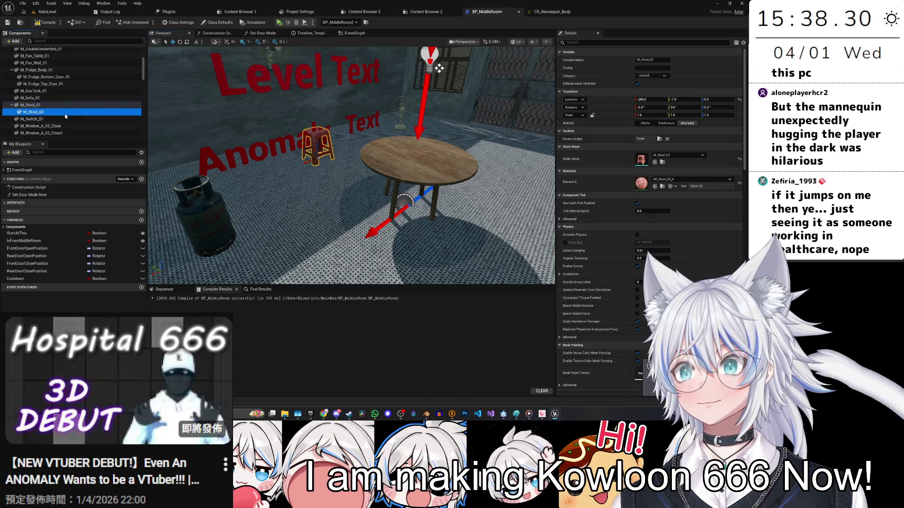
left_click_drag(104, 83, 98, 84)
scroll(99, 84, "up", 3)
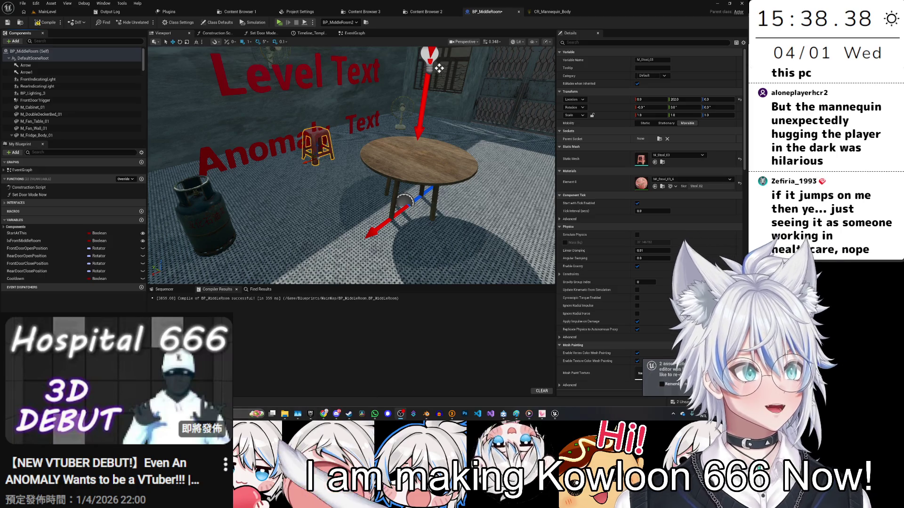
left_click(53, 12)
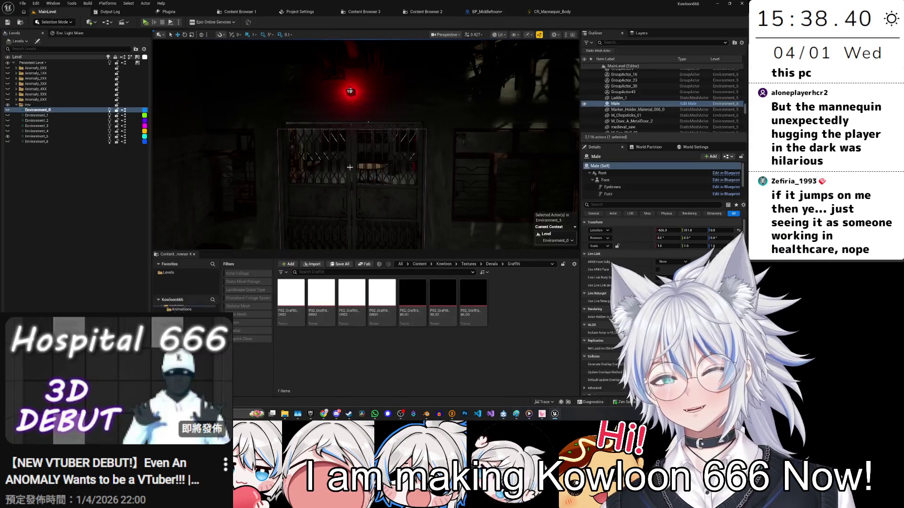
scroll(365, 144, "down", 1)
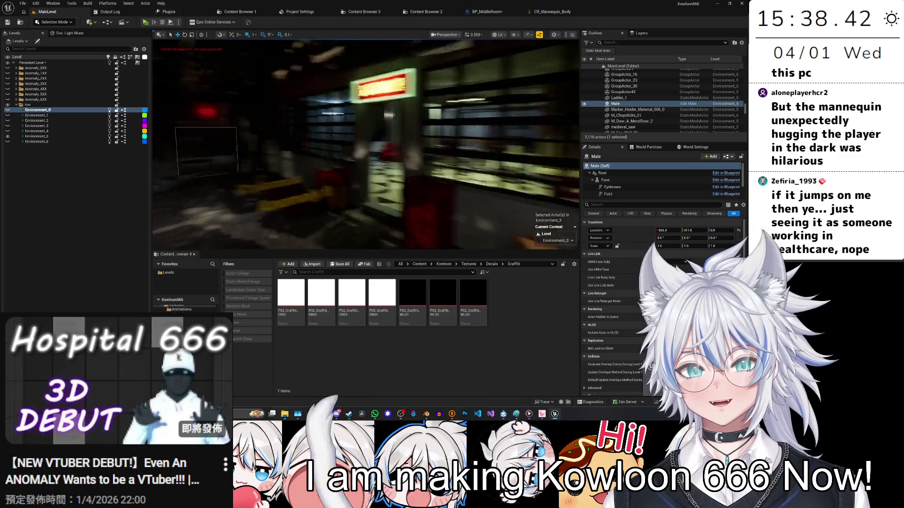
scroll(365, 144, "down", 2)
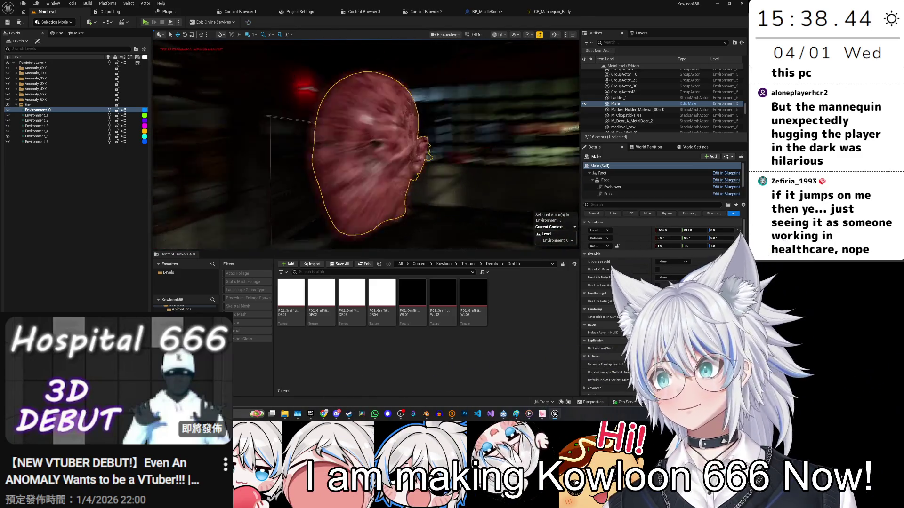
scroll(347, 168, "down", 2)
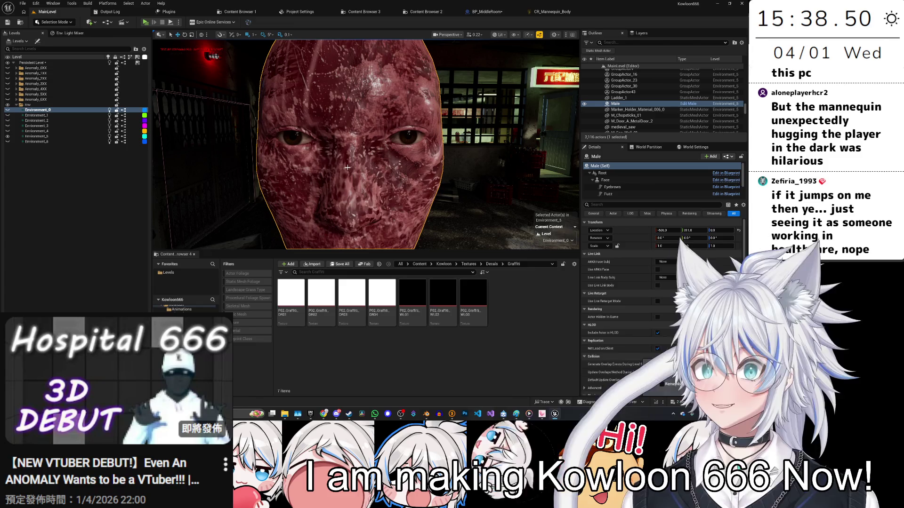
scroll(348, 168, "up", 3)
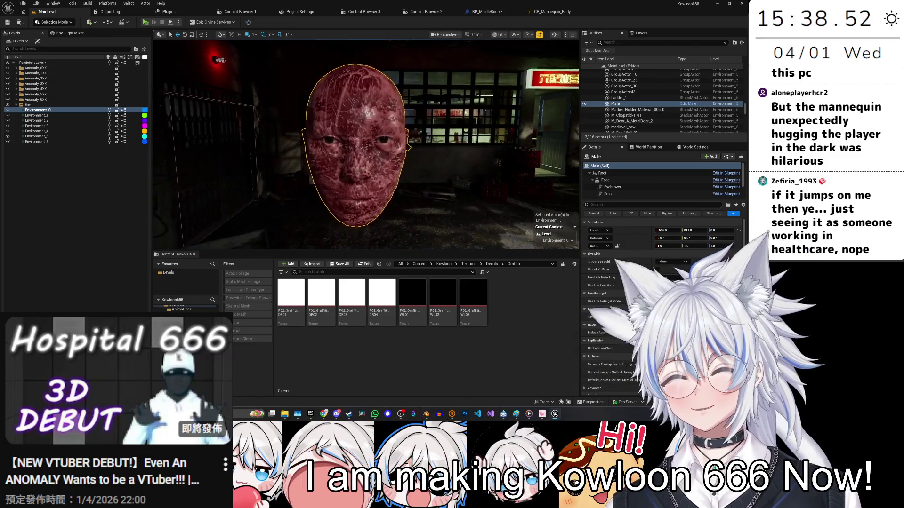
scroll(348, 174, "up", 3)
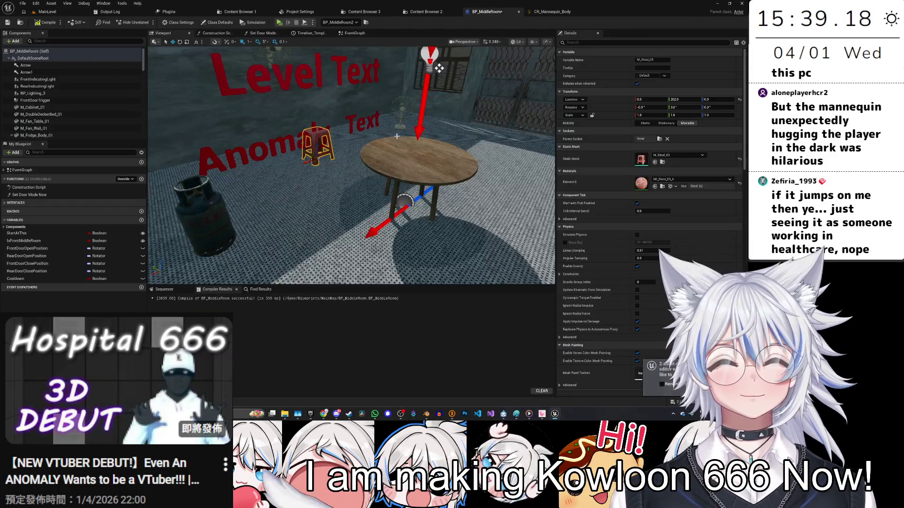
left_click(487, 11)
Step: Attach M_Switch_02 under M_Stool_01 in the hierarchy and frame the view on it
key("ctrl+space")
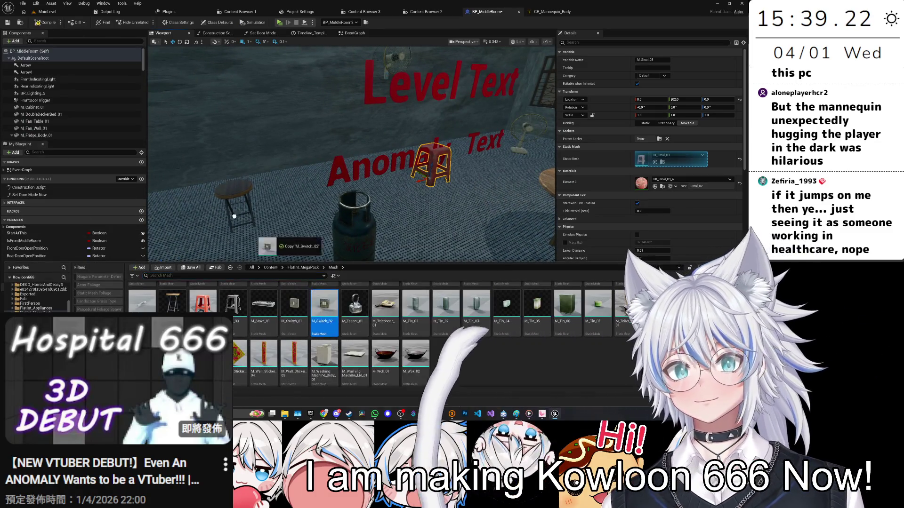
key("ctrl+space")
scroll(65, 95, "down", 4)
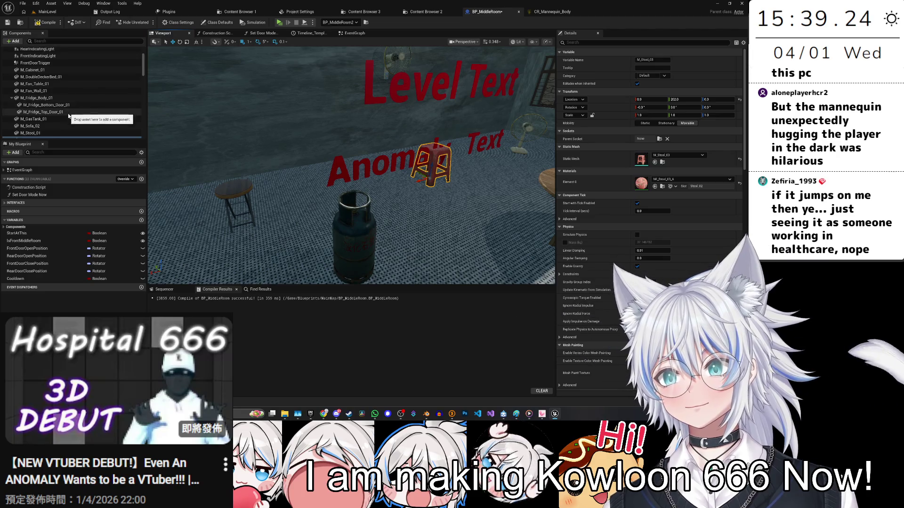
left_click_drag(73, 86, 73, 86)
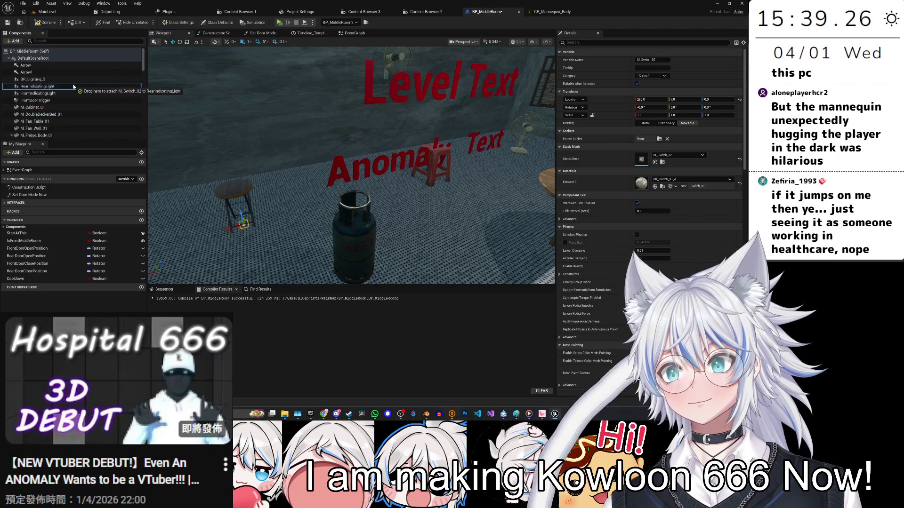
key("f")
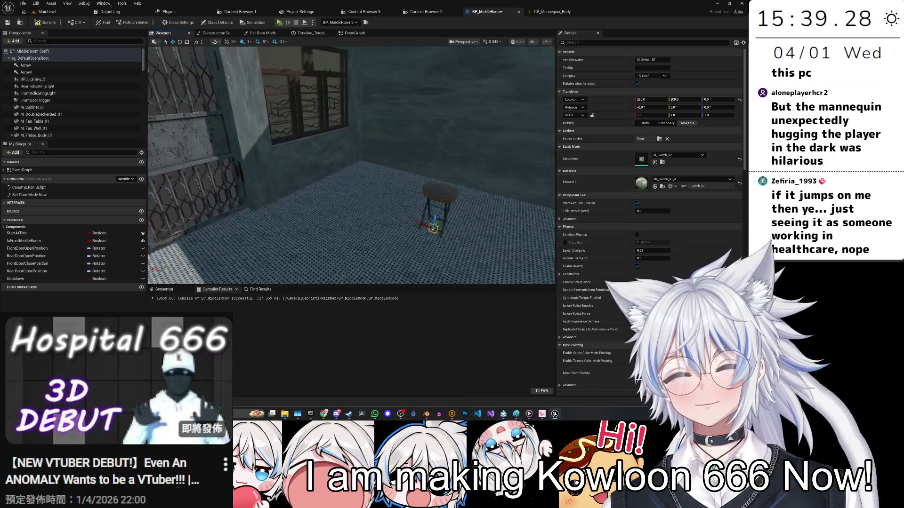
Step: Orbit to inspect the switch by the wall, door and stool, then return to the main level
left_click_drag(426, 102, 377, 133)
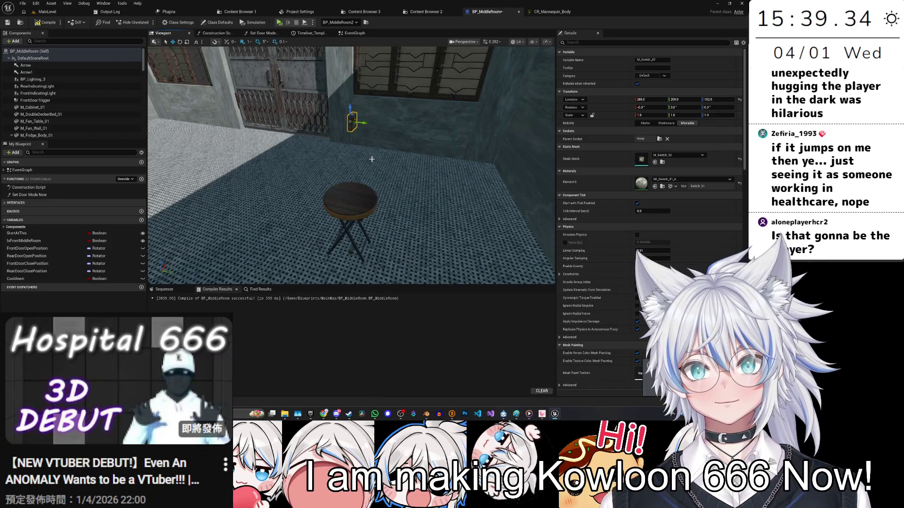
key("e")
mouse_move(372, 158)
left_mouse_down()
mouse_move(353, 148)
mouse_move(469, 153)
left_mouse_up()
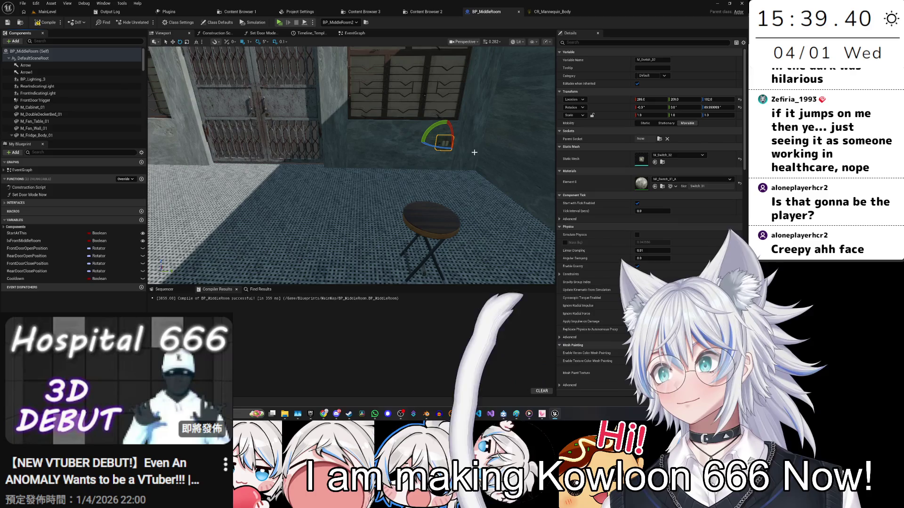
left_click(62, 12)
mouse_move(385, 146)
left_mouse_down()
mouse_move(438, 148)
mouse_move(428, 129)
mouse_move(383, 152)
left_mouse_up()
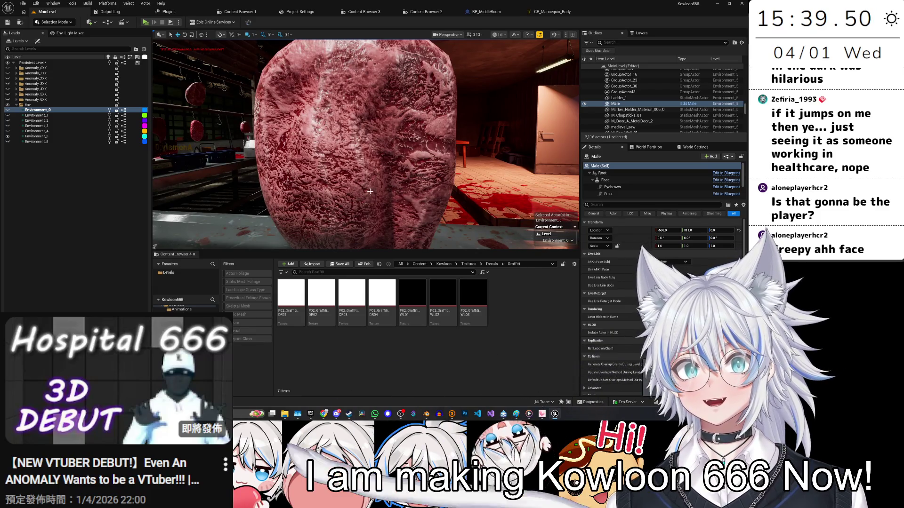
Step: Back in BP_MiddleRoom, drag the switch along X from 286 onto the wall beside the gate
mouse_move(281, 138)
left_mouse_down()
mouse_move(348, 153)
mouse_move(482, 18)
left_mouse_up()
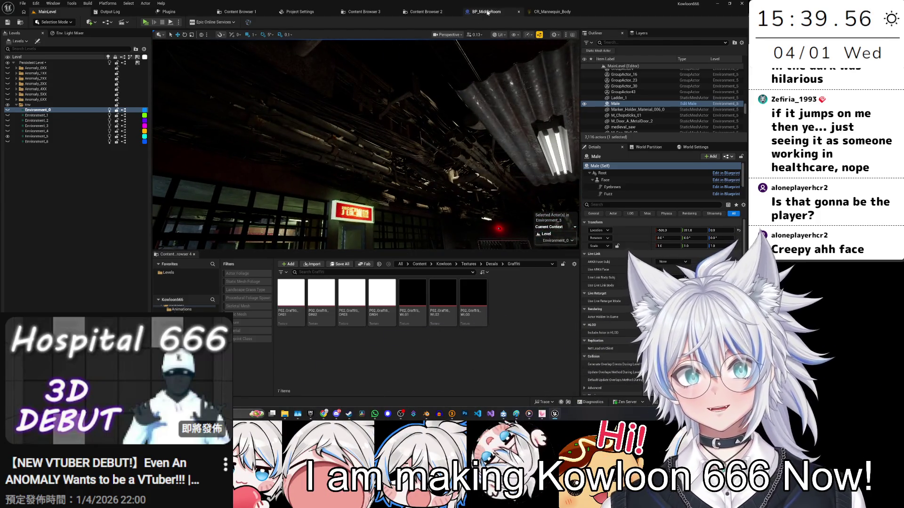
left_click(485, 12)
left_click_drag(330, 188, 400, 170)
mouse_move(348, 157)
left_mouse_down()
mouse_move(449, 213)
mouse_move(405, 167)
mouse_move(461, 173)
left_mouse_up()
left_click_drag(358, 179, 372, 186)
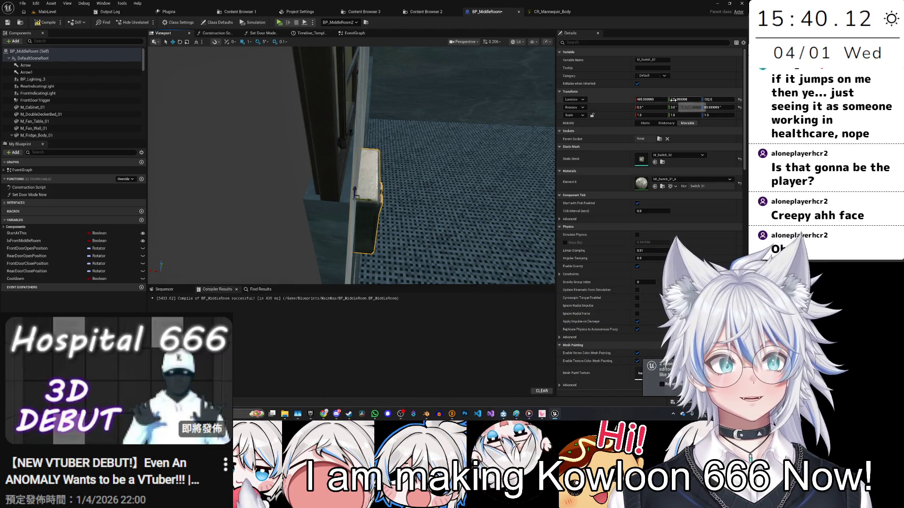
Step: Set the switch's Y location to 120 and bring the view closer to it
key("f")
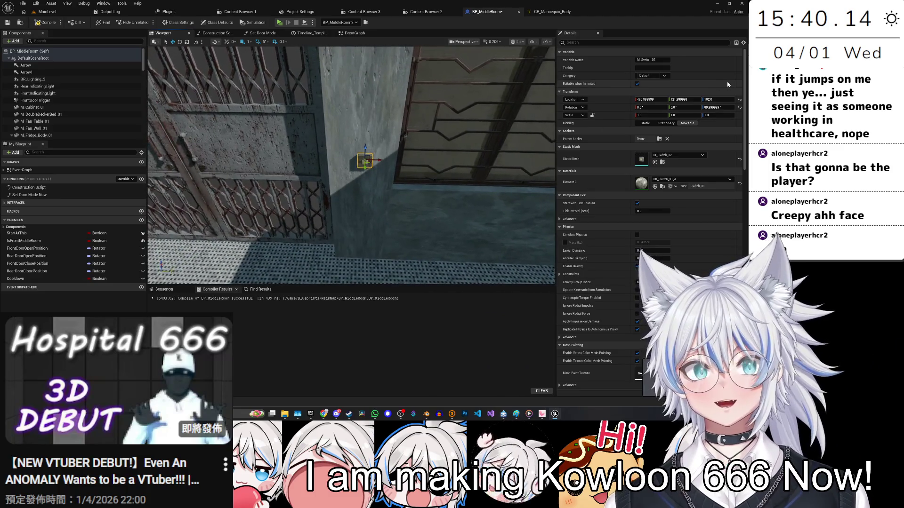
type("120")
key("Return")
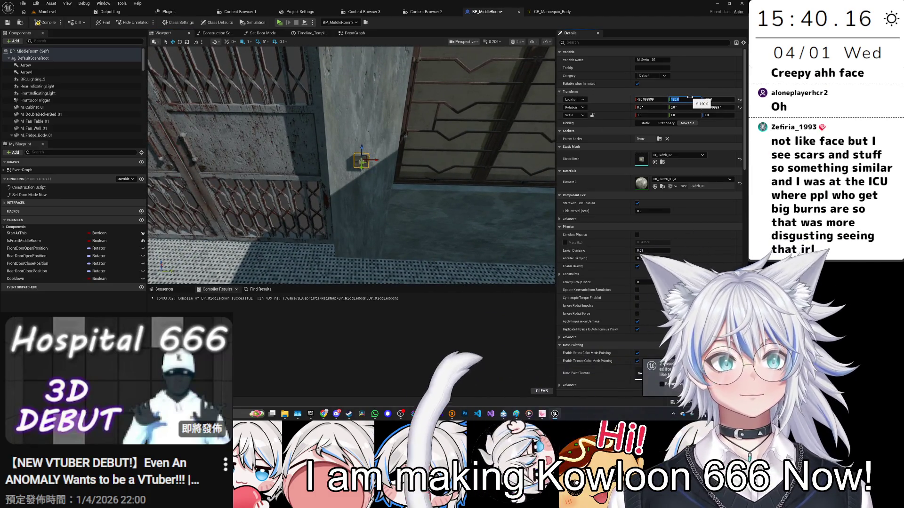
type("490.0")
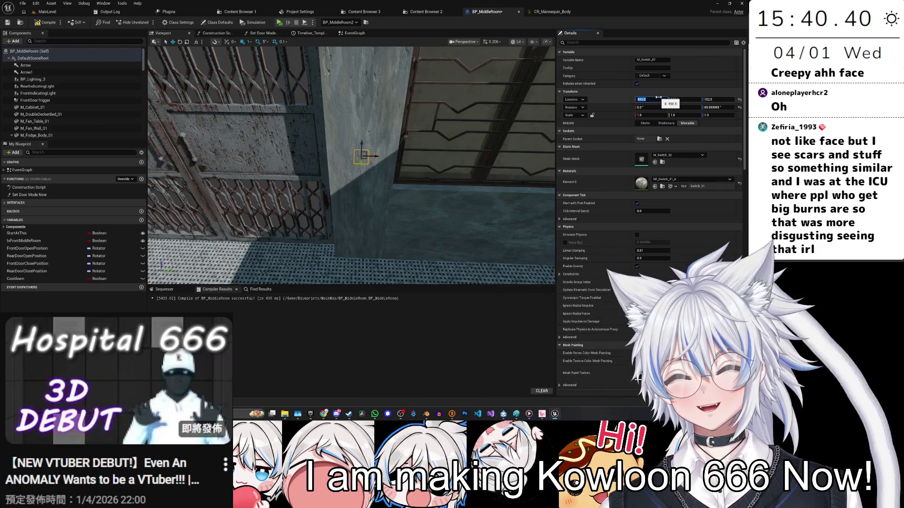
left_click_drag(425, 219, 397, 228)
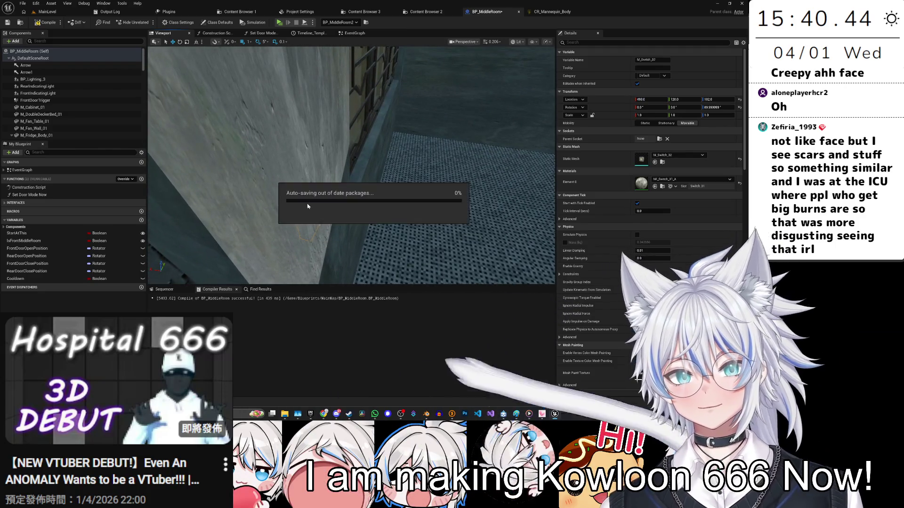
left_click_drag(289, 84, 287, 63)
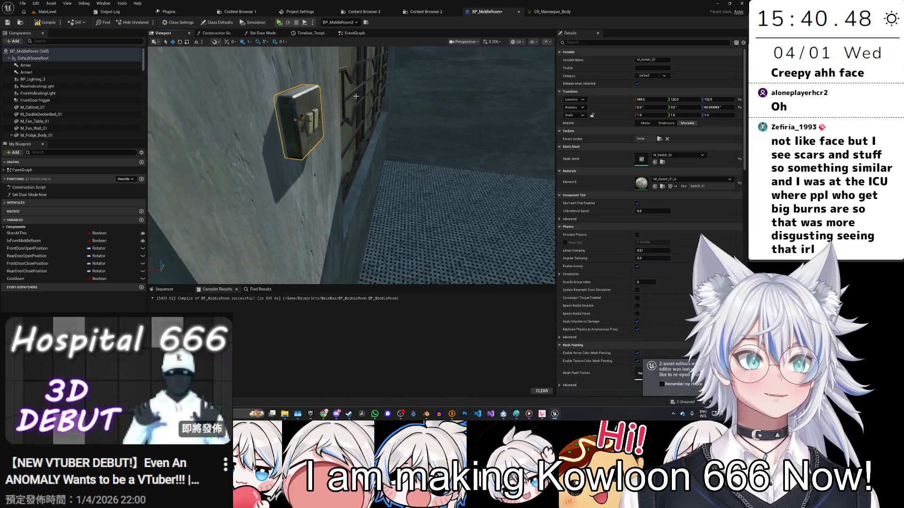
Step: Nudge the switch along X and enter an X location of 486
left_click_drag(306, 124, 315, 121)
left_click(651, 100)
type("48")
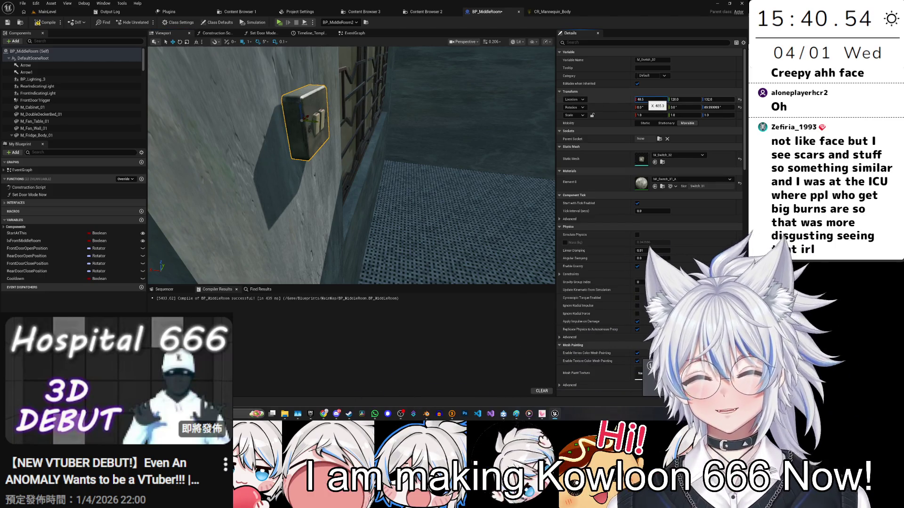
key("Return")
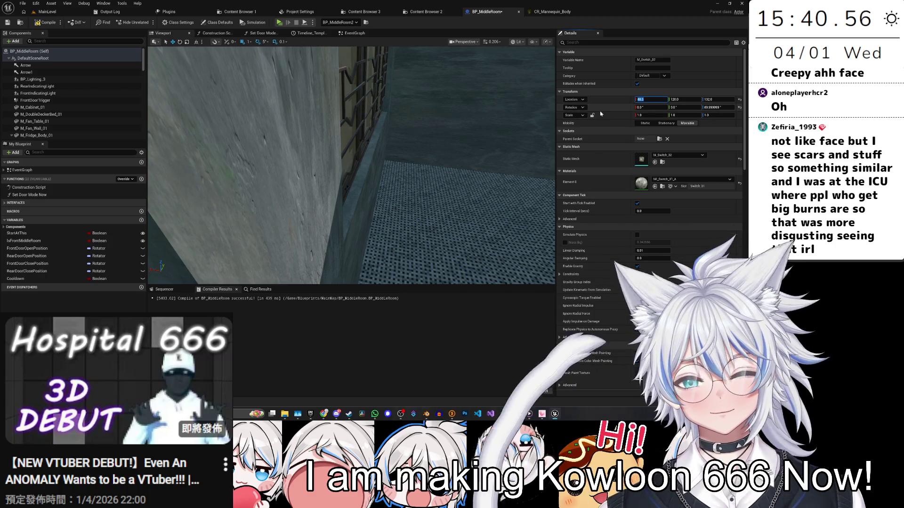
type("4")
key("BackSpace")
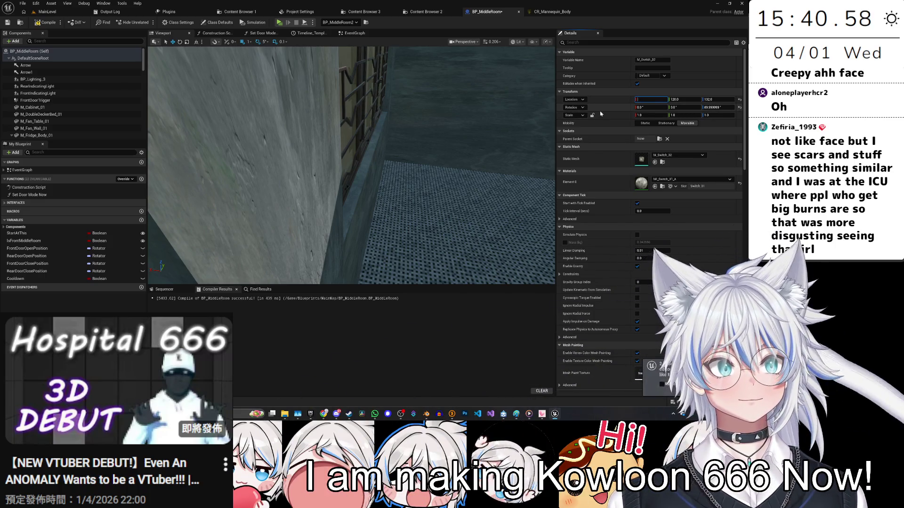
type("486")
key("Return")
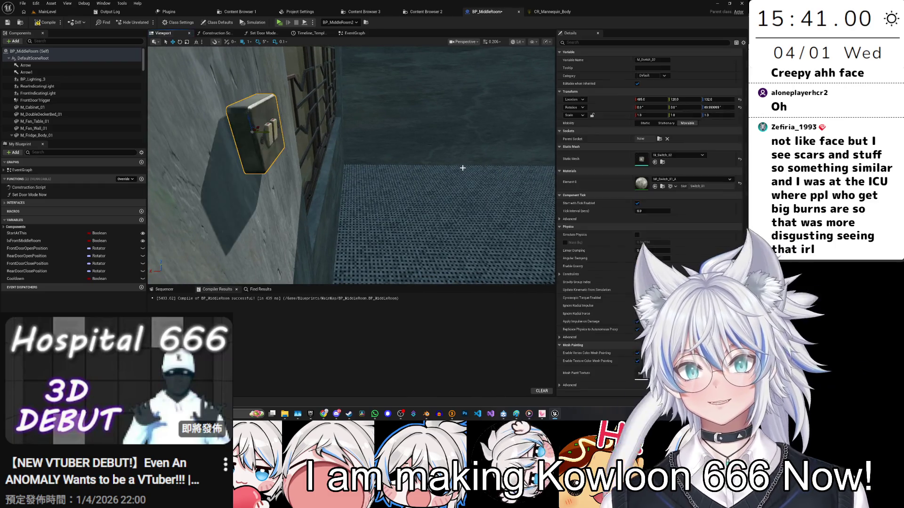
Step: Refine the switch's X location to 485.5 and save BP_MiddleRoom
left_click(652, 99)
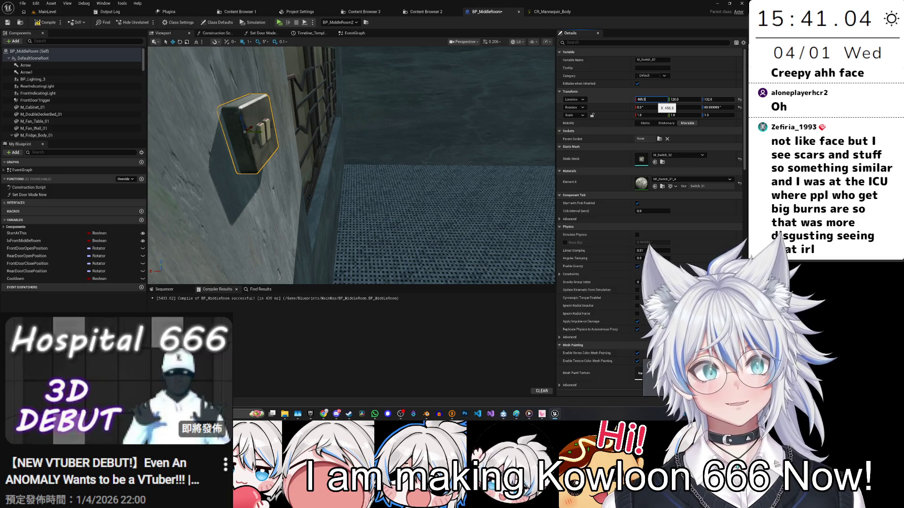
key("Return")
left_click_drag(302, 123, 312, 111)
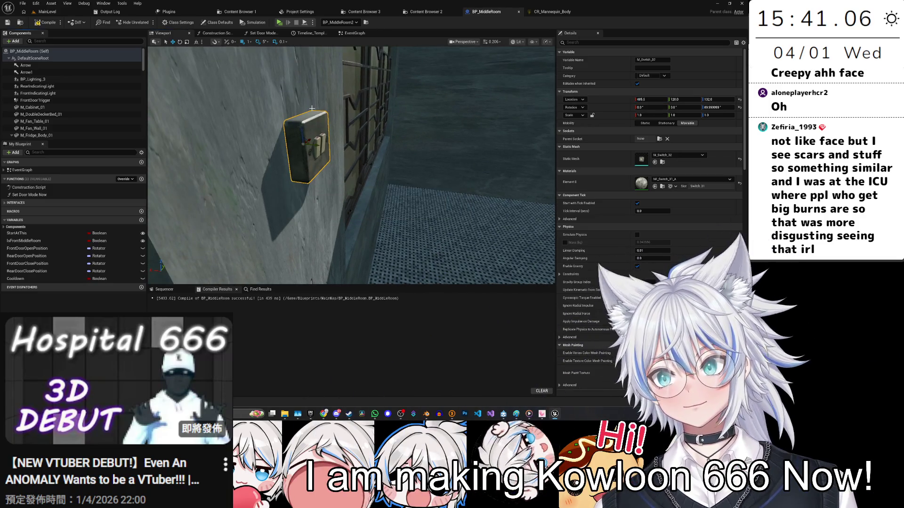
key("ctrl+s")
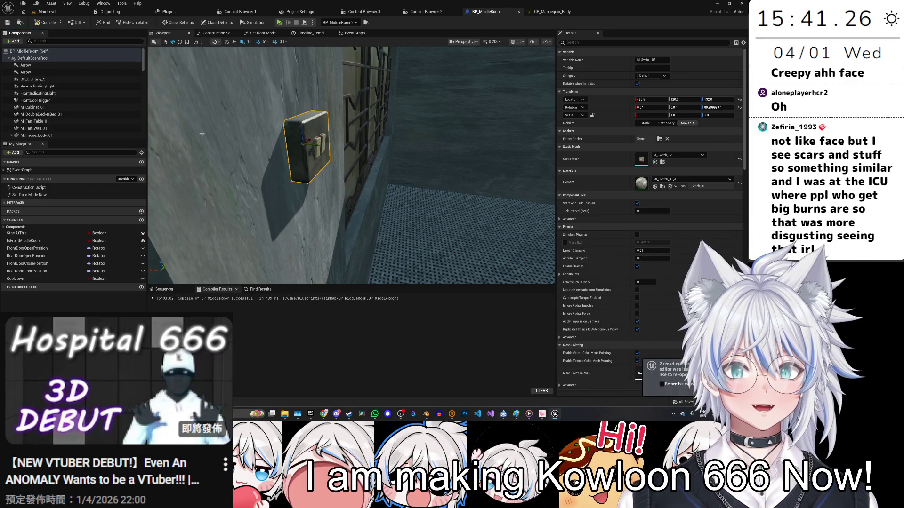
Step: Select M_Switch_01 and rotate it to -90 degrees yaw
mouse_move(348, 217)
left_mouse_down()
mouse_move(330, 214)
mouse_move(392, 219)
mouse_move(339, 211)
left_mouse_up()
key("ctrl+s")
left_click(403, 195)
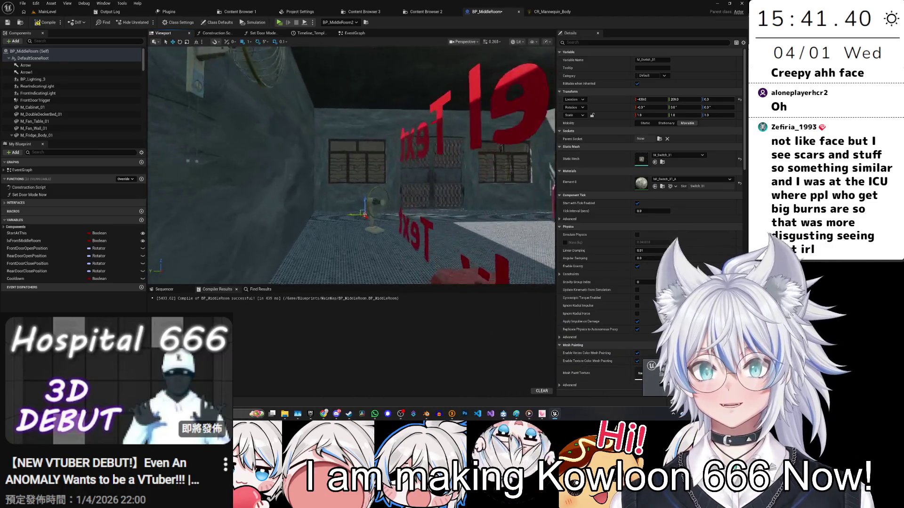
mouse_move(330, 203)
left_mouse_down()
mouse_move(308, 191)
mouse_move(337, 193)
mouse_move(345, 162)
left_mouse_up()
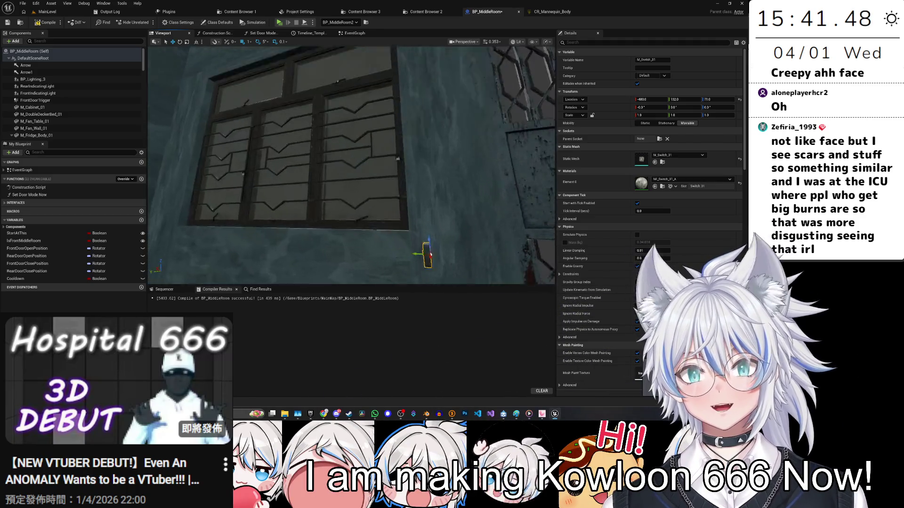
key("e")
mouse_move(374, 182)
left_mouse_down()
mouse_move(380, 188)
mouse_move(344, 209)
left_mouse_up()
Step: Edit the switch's X location and check it against the wall beside the gate
scroll(386, 198, "down", 8)
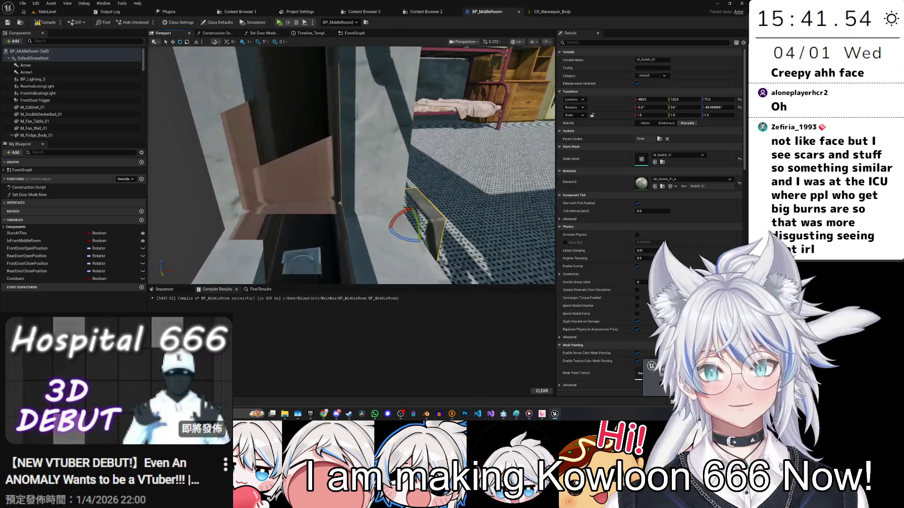
mouse_move(402, 198)
left_mouse_down()
mouse_move(330, 203)
mouse_move(365, 203)
left_mouse_up()
scroll(321, 202, "down", 3)
scroll(351, 202, "down", 1)
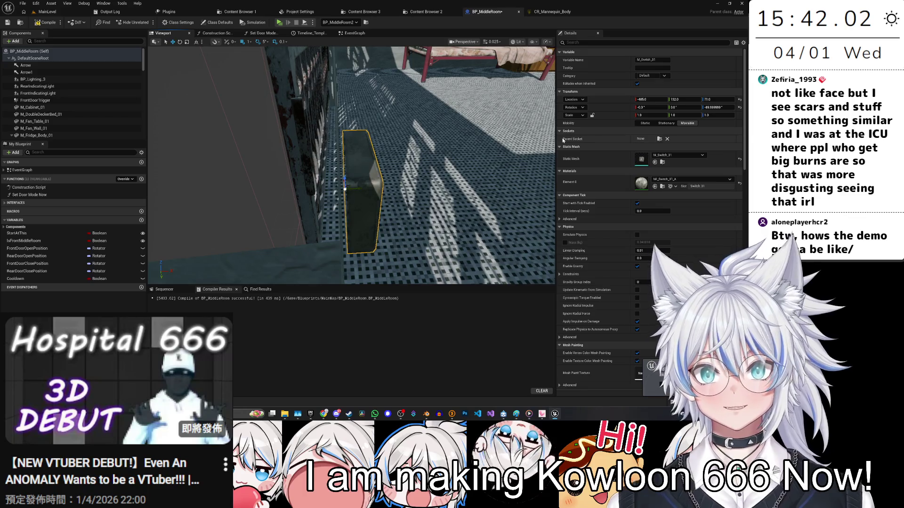
left_click(645, 99)
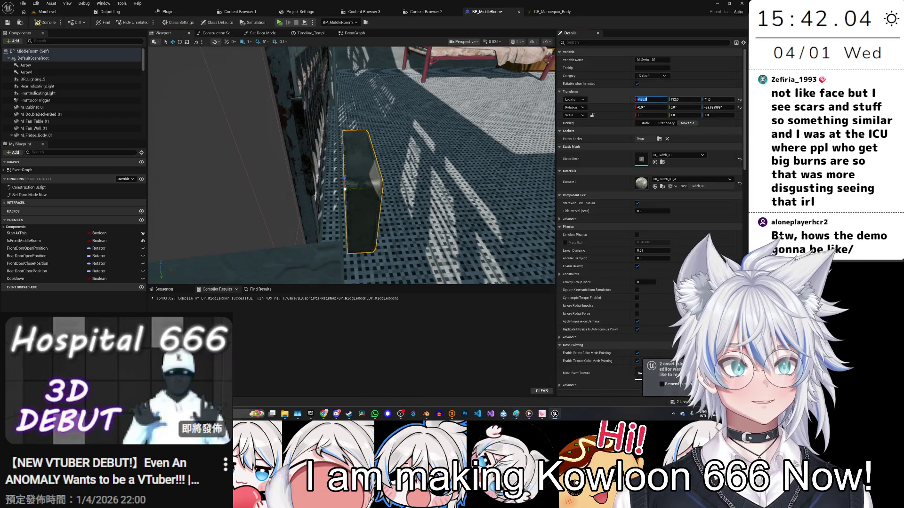
left_click_drag(376, 188, 397, 207)
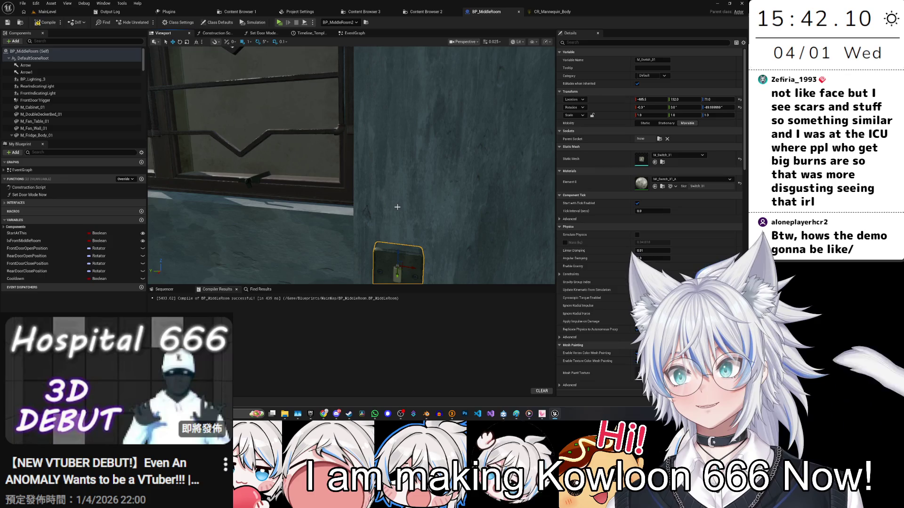
mouse_move(424, 224)
left_mouse_down()
mouse_move(340, 239)
mouse_move(380, 244)
left_mouse_up()
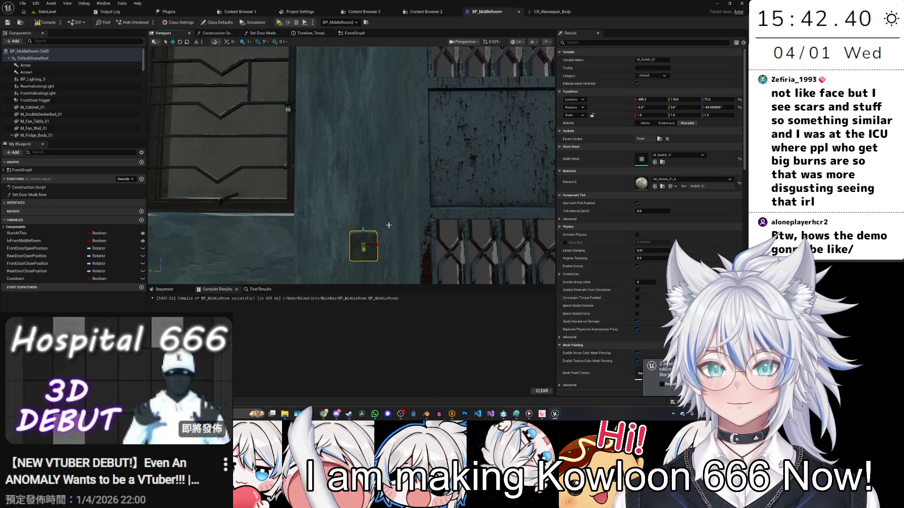
Step: Lower the wall switch from Z 139 to 136 and save the blueprint
mouse_move(389, 232)
left_mouse_down()
mouse_move(372, 233)
mouse_move(352, 208)
mouse_move(339, 211)
left_mouse_up()
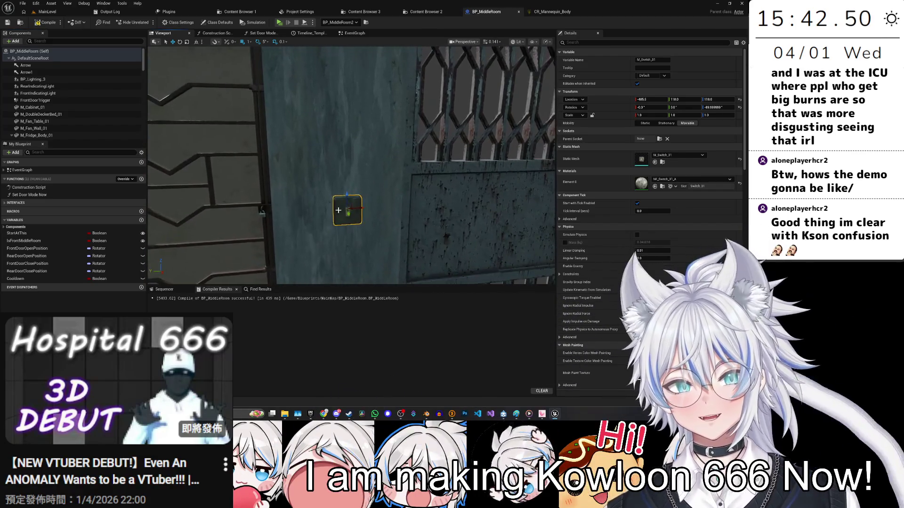
left_click_drag(347, 141, 351, 137)
key("ctrl+s")
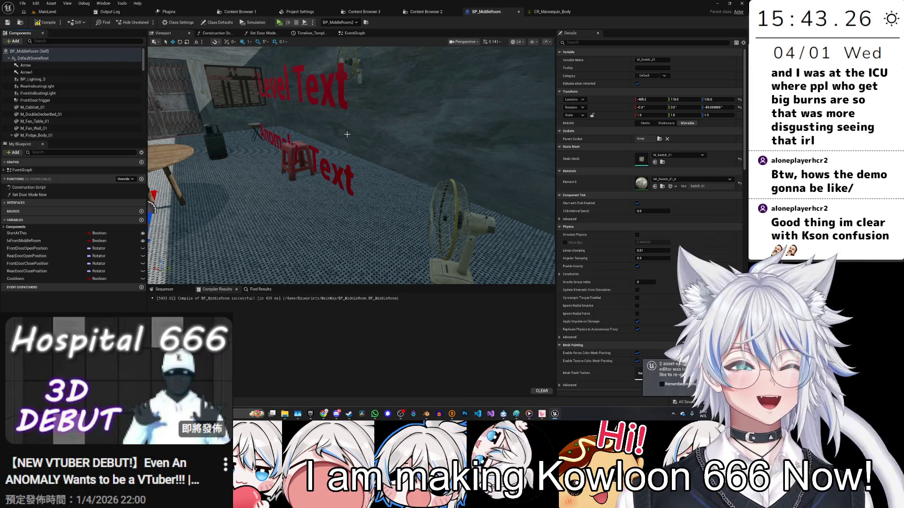
Step: Add the M_Telephone_01 mesh to the room's components
left_click_drag(328, 162, 326, 186)
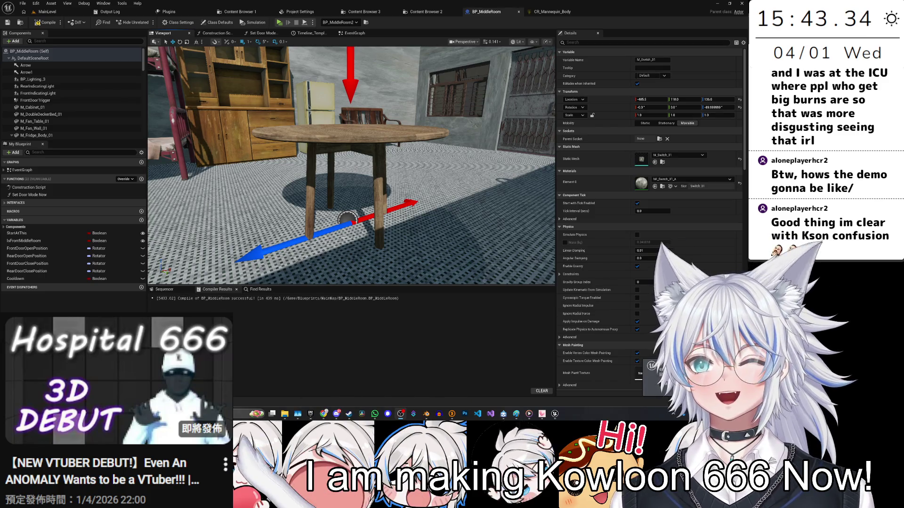
left_click_drag(321, 218, 348, 245)
key("ctrl+space")
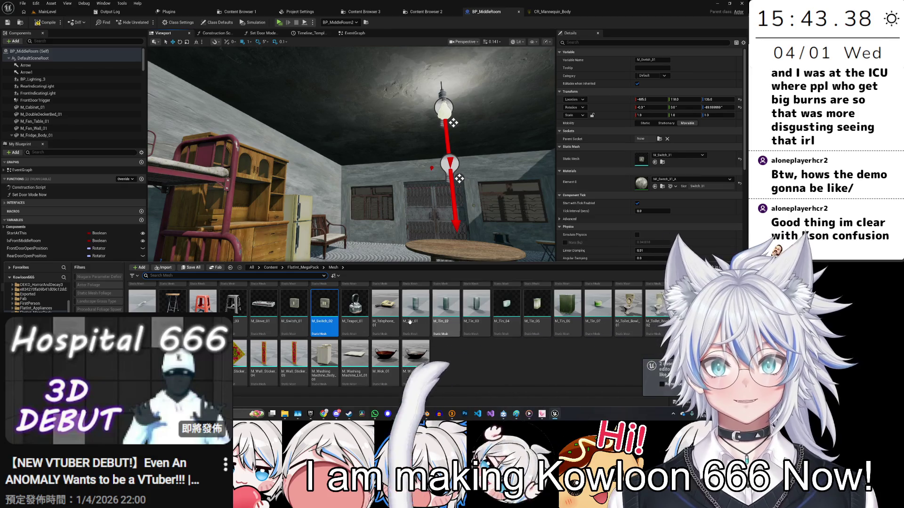
left_click(393, 304)
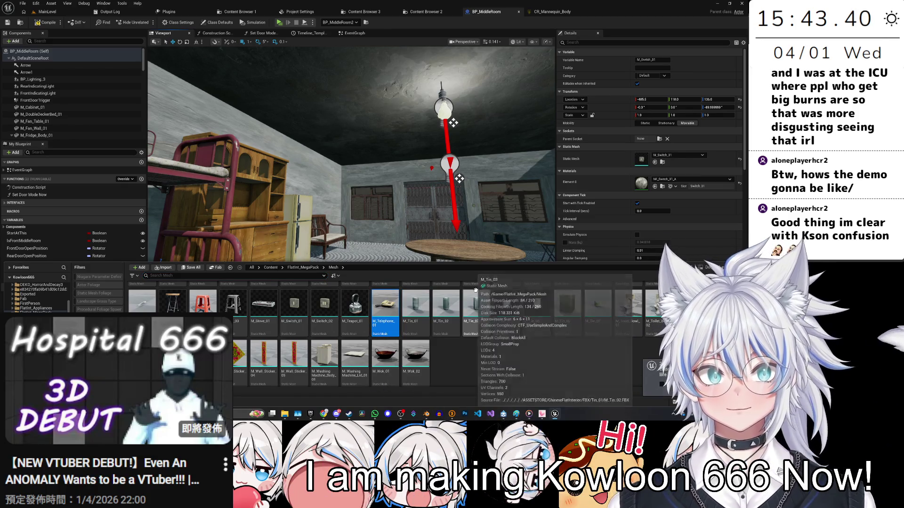
mouse_move(385, 312)
left_mouse_down()
mouse_move(358, 282)
mouse_move(90, 119)
mouse_move(74, 55)
mouse_move(80, 71)
left_mouse_up()
left_click_drag(248, 157, 474, 257)
Step: Add M_Tin_01 through M_Tin_07 and the washing machine body, then reattach them in the hierarchy
key("ctrl+space")
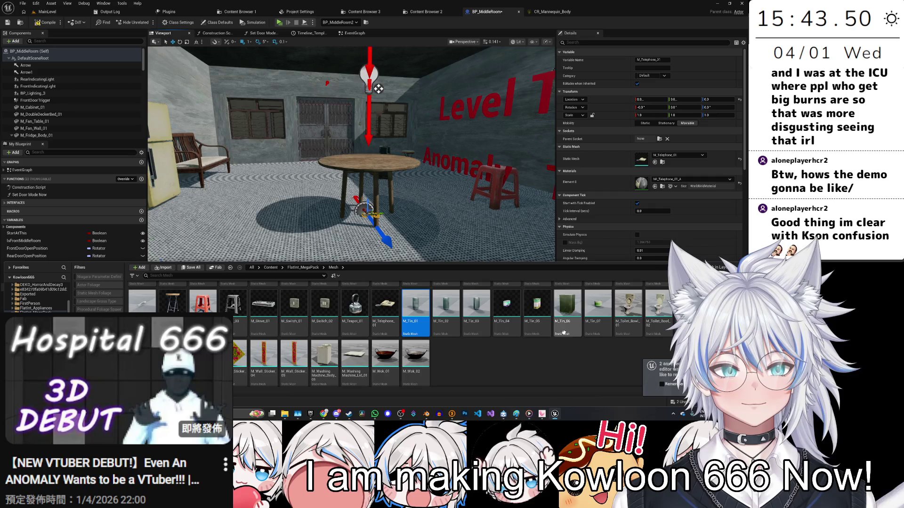
left_click(598, 308, "shift")
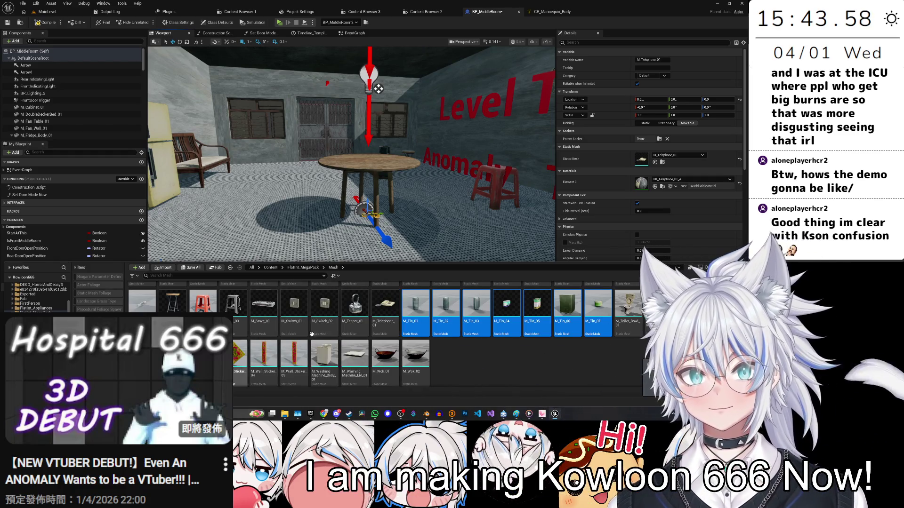
left_click(324, 356, "ctrl")
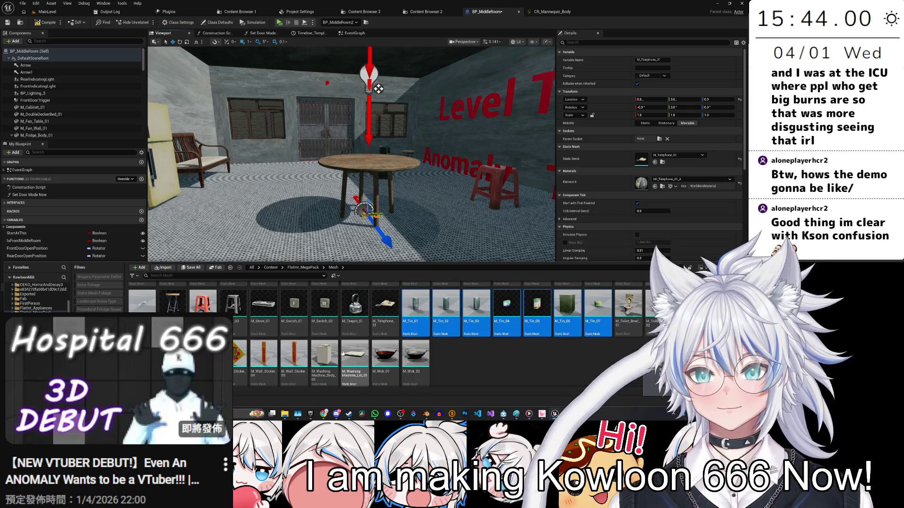
mouse_move(414, 309)
left_mouse_down()
mouse_move(311, 263)
mouse_move(112, 103)
left_mouse_up()
scroll(111, 101, "down", 3)
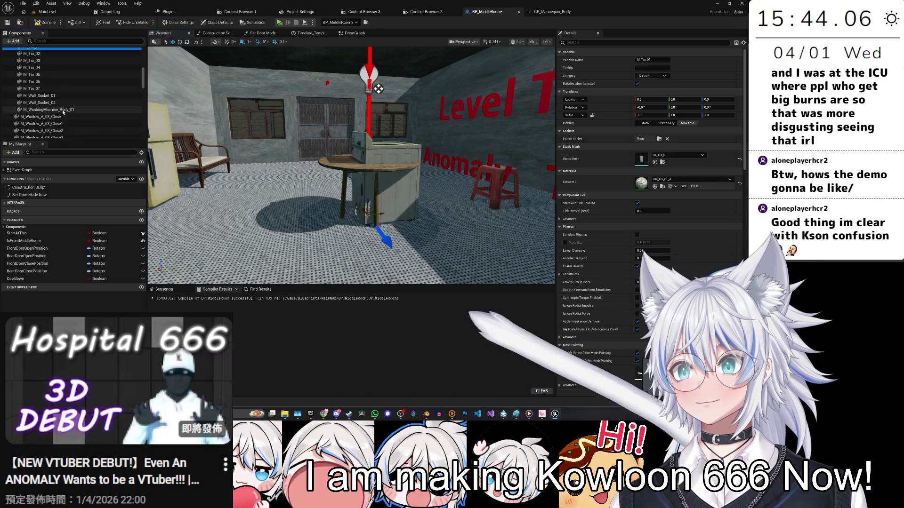
left_click(73, 90, "shift")
left_click_drag(53, 85, 71, 67)
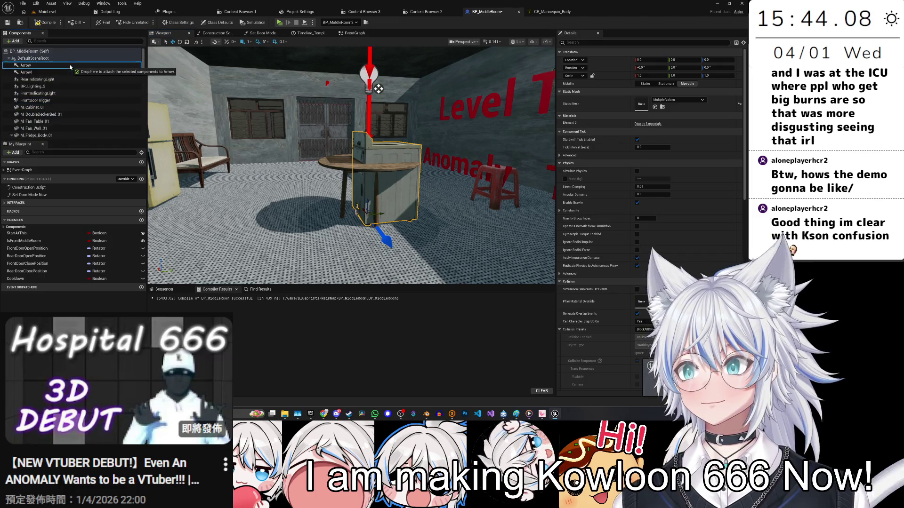
Step: Rotate the washing machine about 180 degrees around its vertical axis
left_click_drag(379, 88, 394, 50)
key("e")
mouse_move(316, 200)
left_mouse_down()
mouse_move(304, 184)
mouse_move(329, 207)
mouse_move(379, 207)
mouse_move(377, 194)
mouse_move(304, 184)
mouse_move(395, 193)
mouse_move(386, 189)
mouse_move(408, 199)
left_mouse_up()
Step: Save, then shift the stool by the gas cylinder slightly along X
key("ctrl+s")
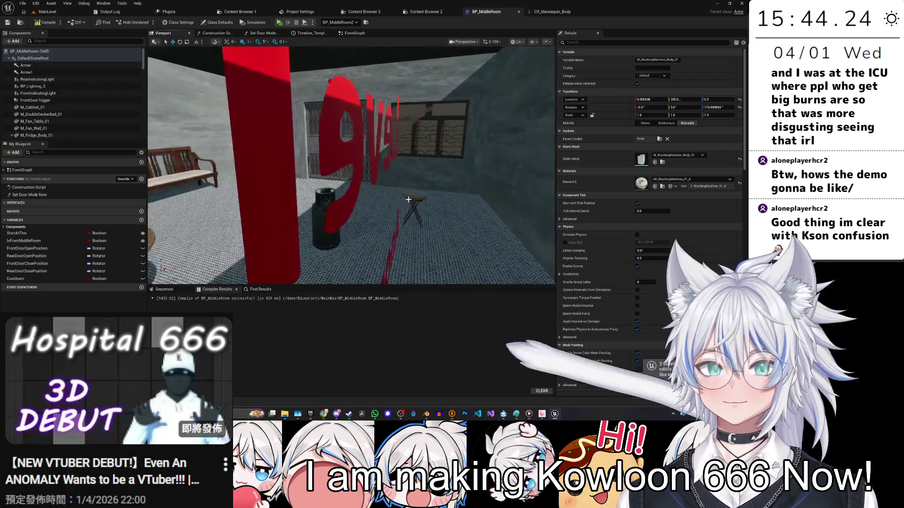
left_click(409, 200)
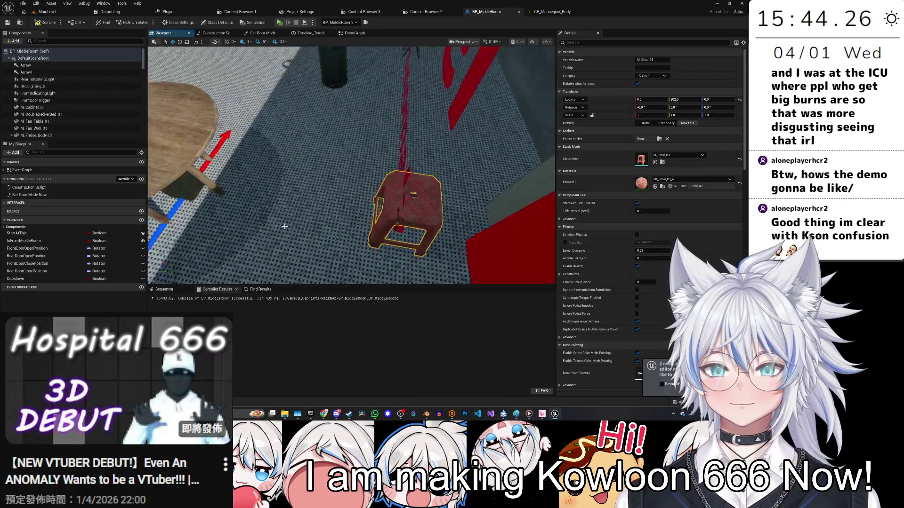
left_click(363, 168)
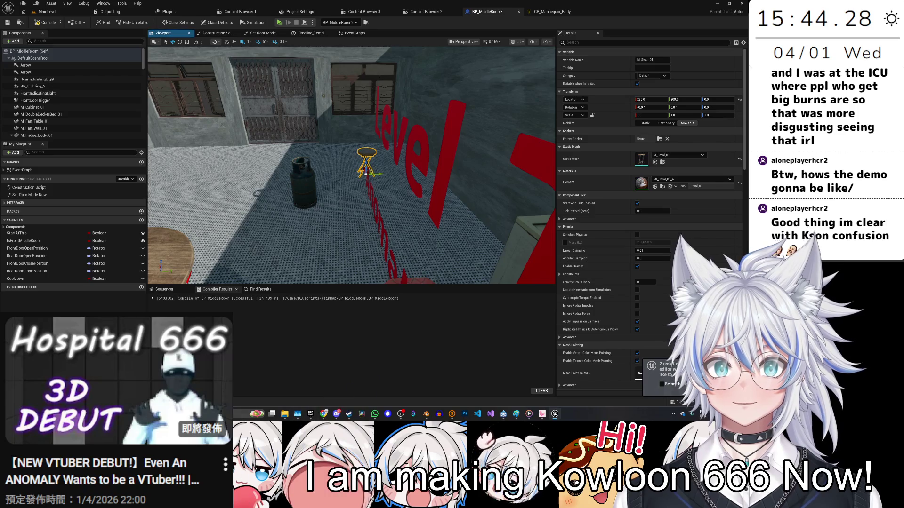
left_click_drag(362, 168, 368, 209)
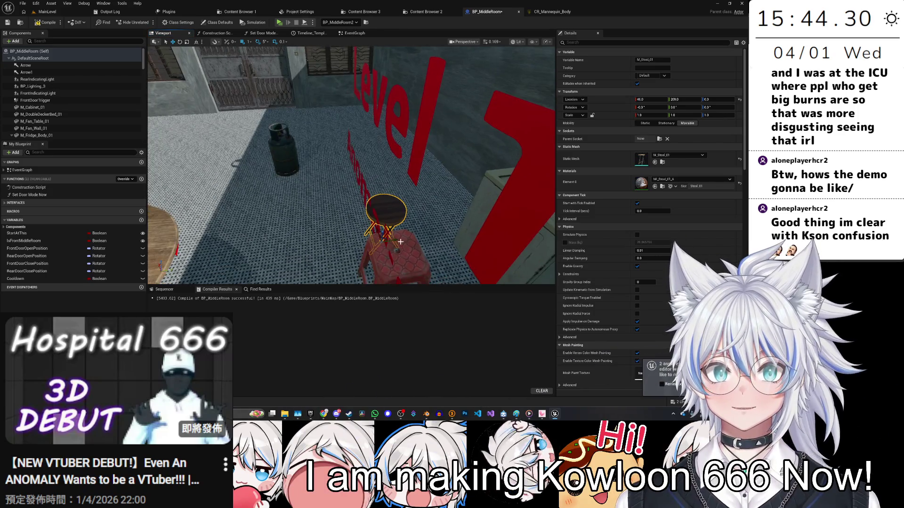
mouse_move(378, 114)
left_mouse_down()
mouse_move(306, 123)
mouse_move(349, 123)
left_mouse_up()
Step: Move the tall wooden cabinet, fridge and bench together to the right
left_click(282, 155)
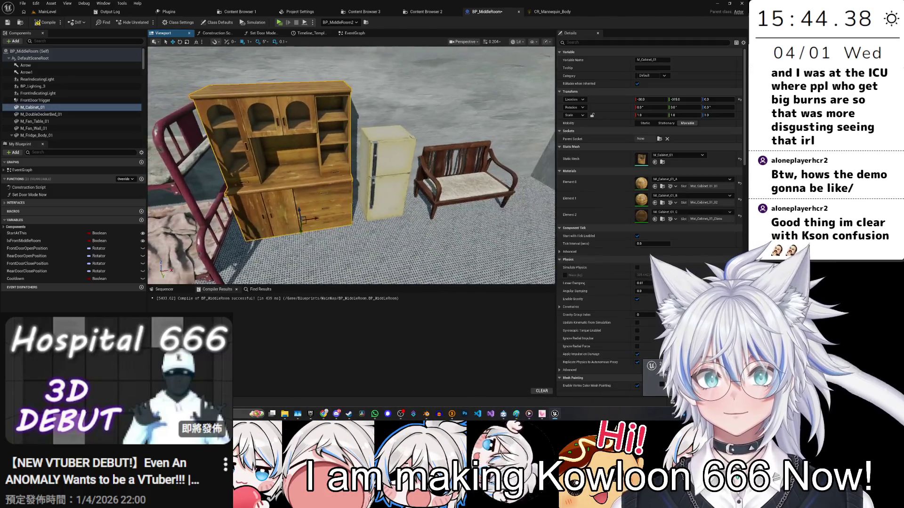
left_click(285, 203, "ctrl")
left_click(372, 202, "ctrl")
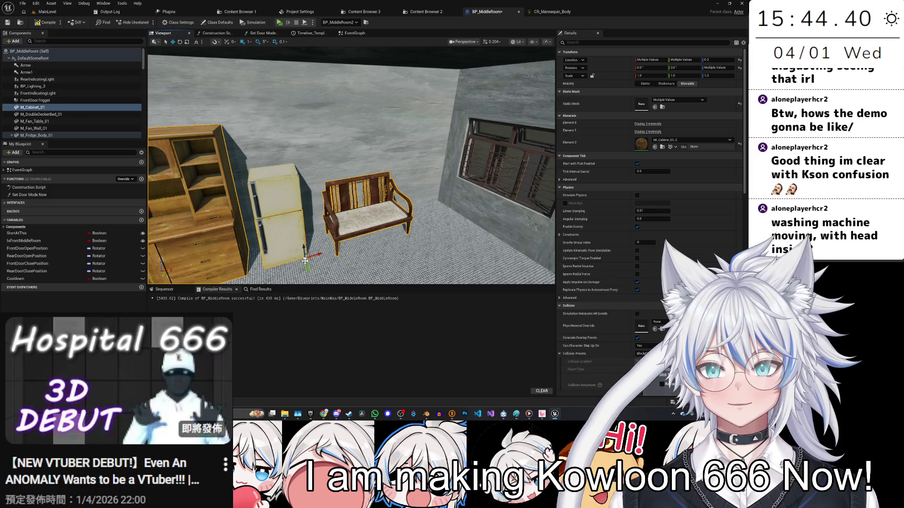
left_click_drag(309, 255, 421, 231)
mouse_move(285, 207)
left_mouse_down()
mouse_move(424, 214)
mouse_move(169, 234)
left_mouse_up()
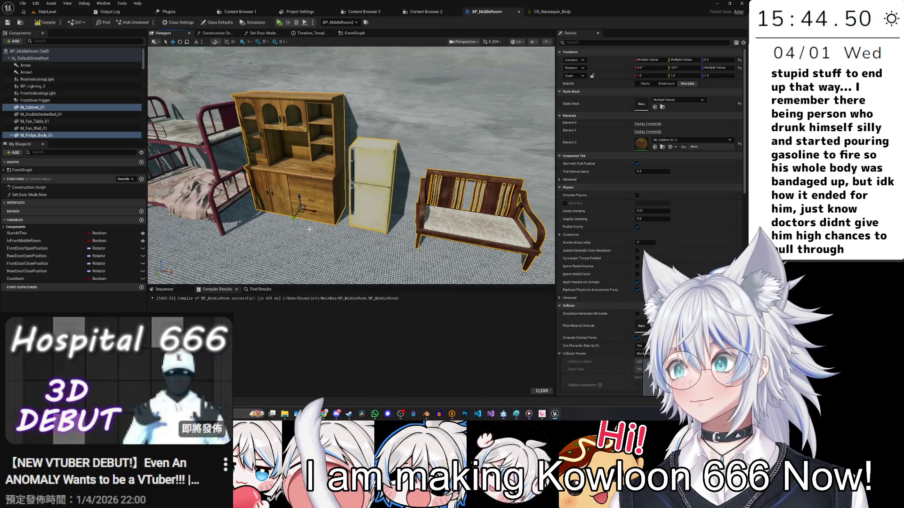
mouse_move(309, 229)
left_mouse_down()
mouse_move(357, 222)
mouse_move(279, 192)
mouse_move(384, 207)
mouse_move(423, 224)
left_mouse_up()
Step: Select the wooden chair M_Sofa_02 and slide it along X across the floor
left_click(384, 207)
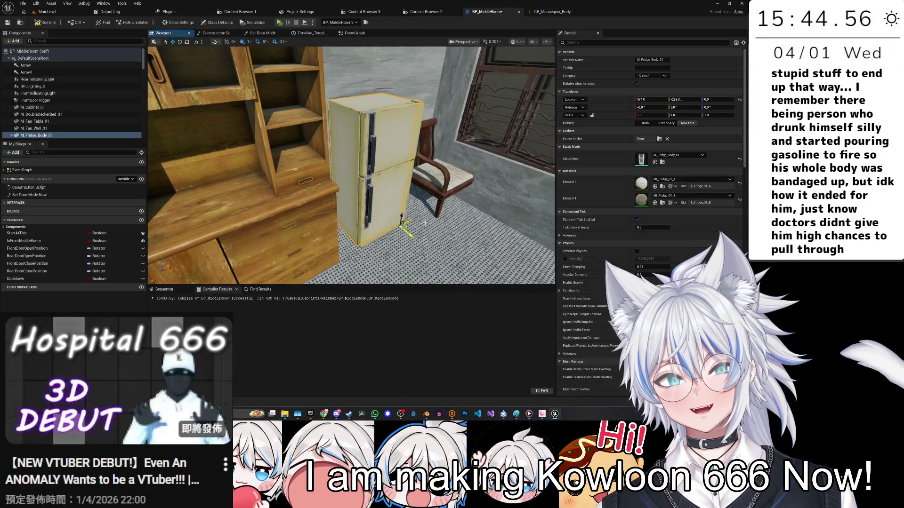
left_click(446, 187)
left_click_drag(446, 186, 489, 188)
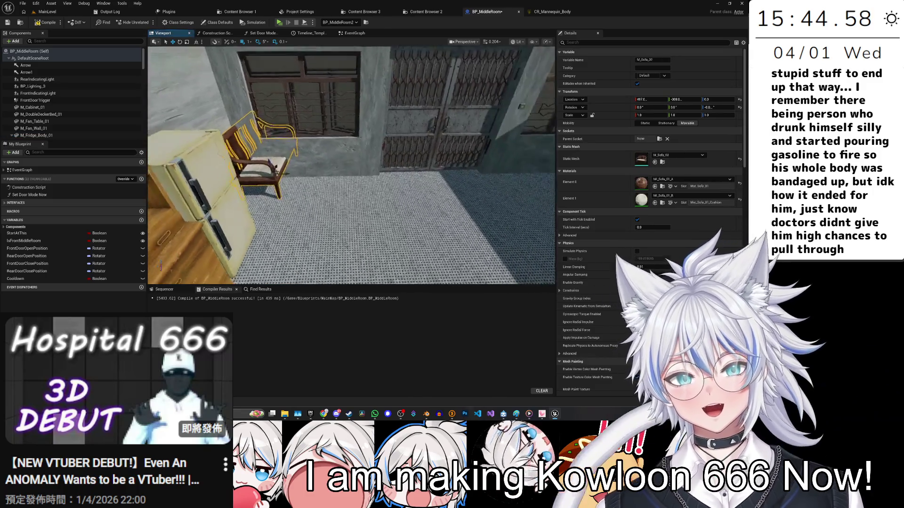
left_click_drag(287, 171, 302, 173)
left_click_drag(417, 195, 466, 198)
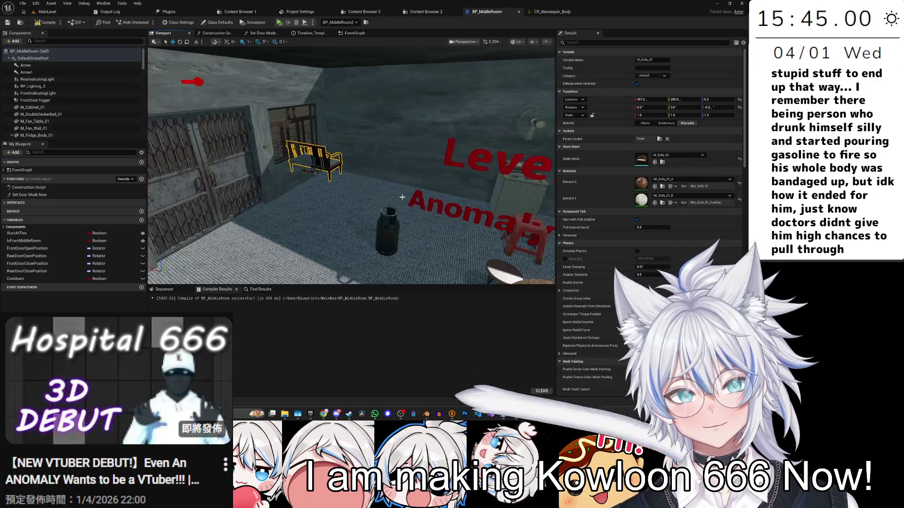
left_click_drag(305, 171, 334, 177)
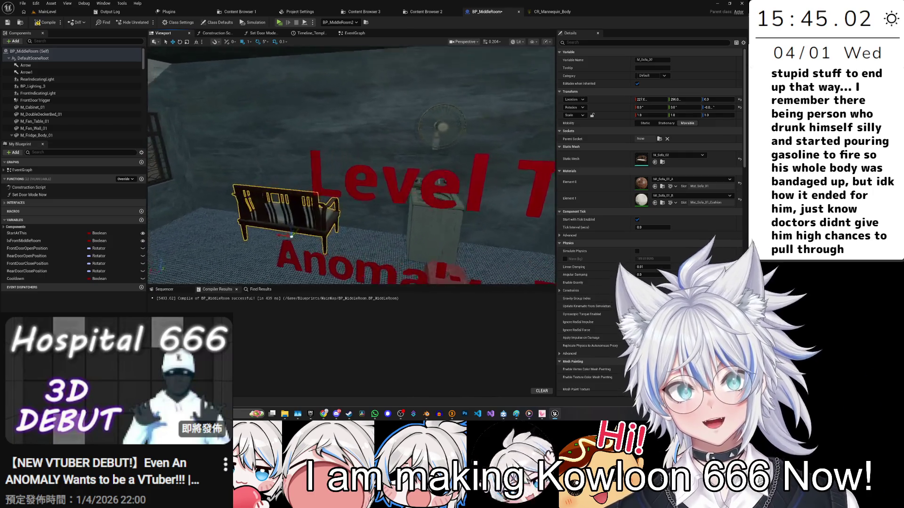
scroll(350, 164, "up", 6)
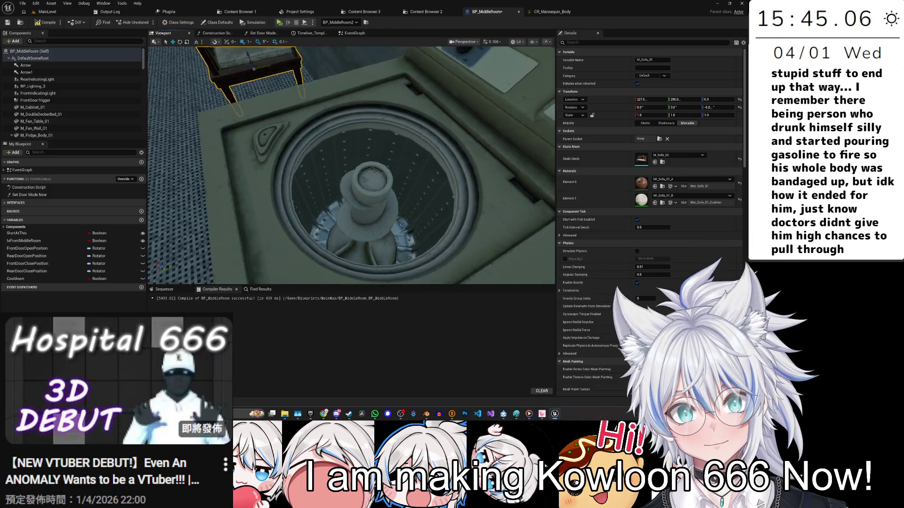
mouse_move(350, 164)
left_mouse_down()
mouse_move(351, 146)
mouse_move(350, 184)
mouse_move(346, 141)
mouse_move(336, 136)
mouse_move(338, 164)
left_mouse_up()
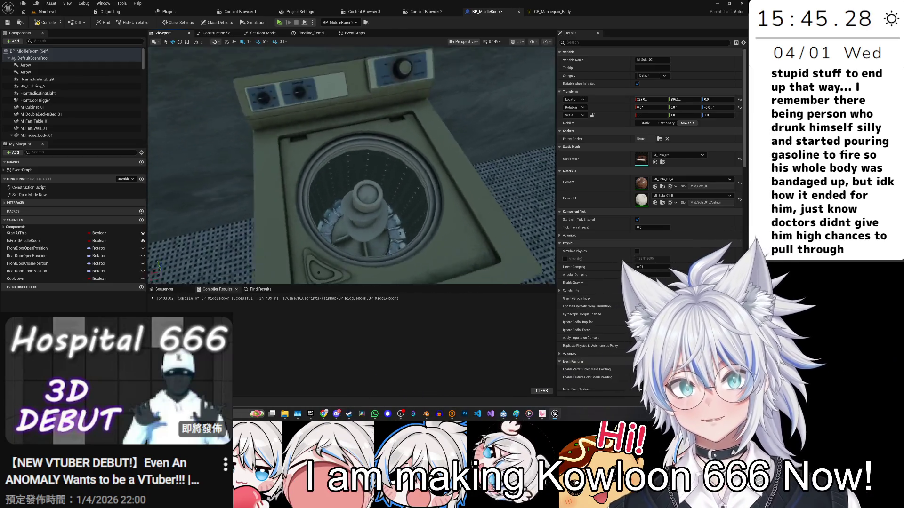
left_click_drag(338, 164, 337, 156)
mouse_move(370, 221)
left_mouse_down()
mouse_move(364, 202)
mouse_move(376, 216)
left_mouse_up()
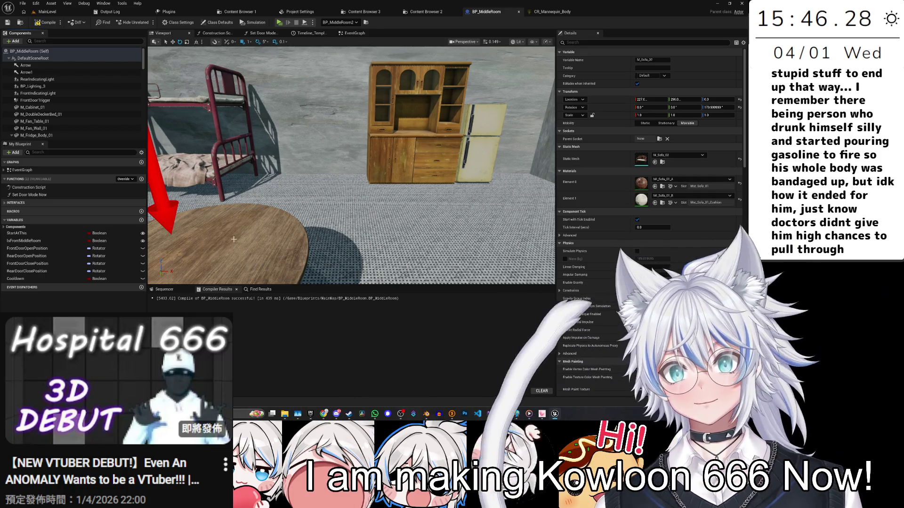
Step: Shift the bunk bed along X and Y, then save all changes
mouse_move(508, 166)
left_mouse_down()
mouse_move(452, 99)
mouse_move(357, 189)
left_mouse_up()
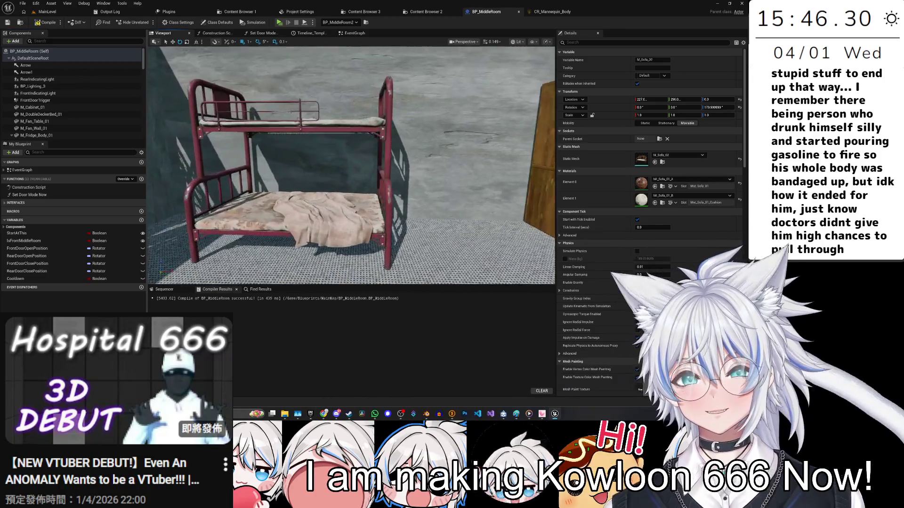
left_click(329, 221)
left_click_drag(329, 221, 321, 232)
mouse_move(265, 244)
left_mouse_down()
mouse_move(306, 173)
mouse_move(424, 229)
left_mouse_up()
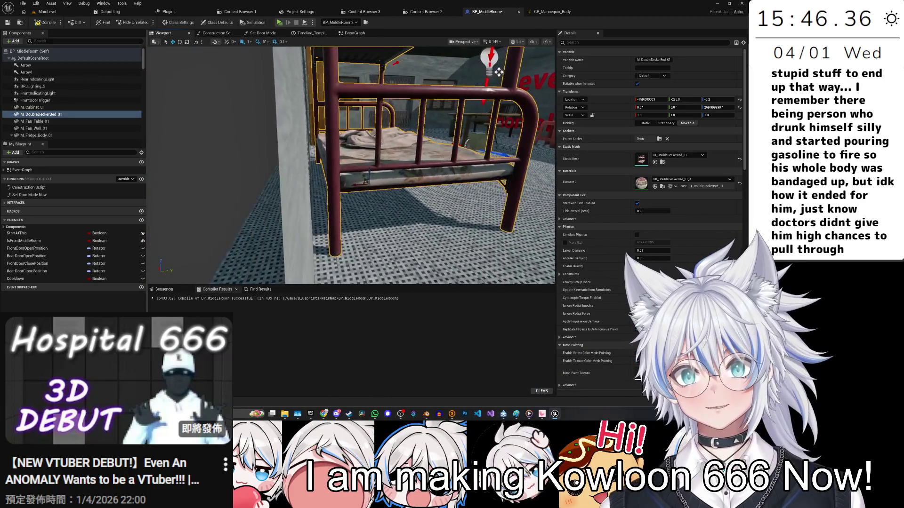
left_click_drag(388, 188, 311, 207)
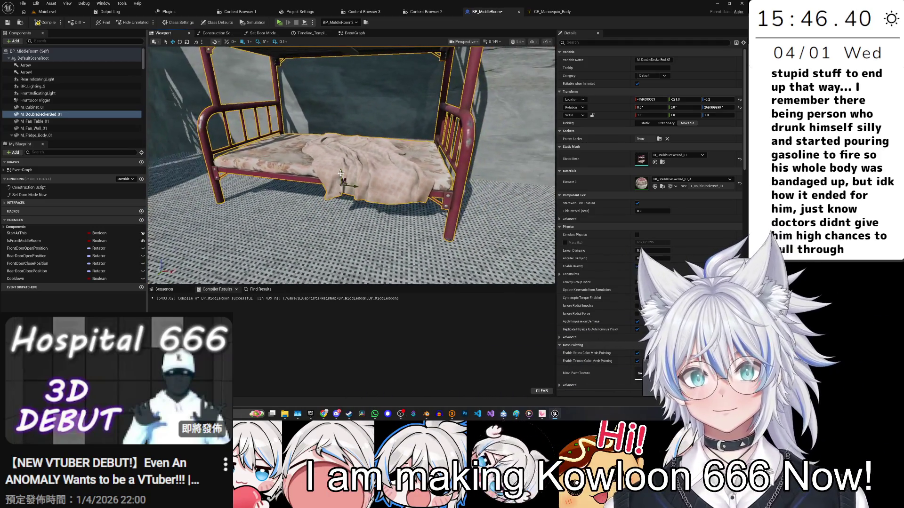
mouse_move(342, 179)
left_mouse_down()
mouse_move(410, 207)
mouse_move(470, 213)
left_mouse_up()
key("ctrl+s")
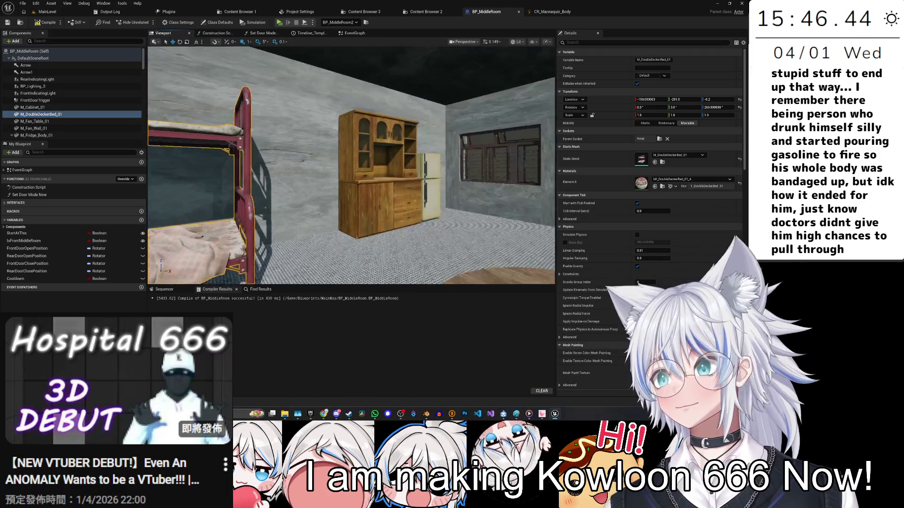
Step: Frame the cabinet and fridge, then select the bunk bed again
left_click_drag(418, 196, 415, 169)
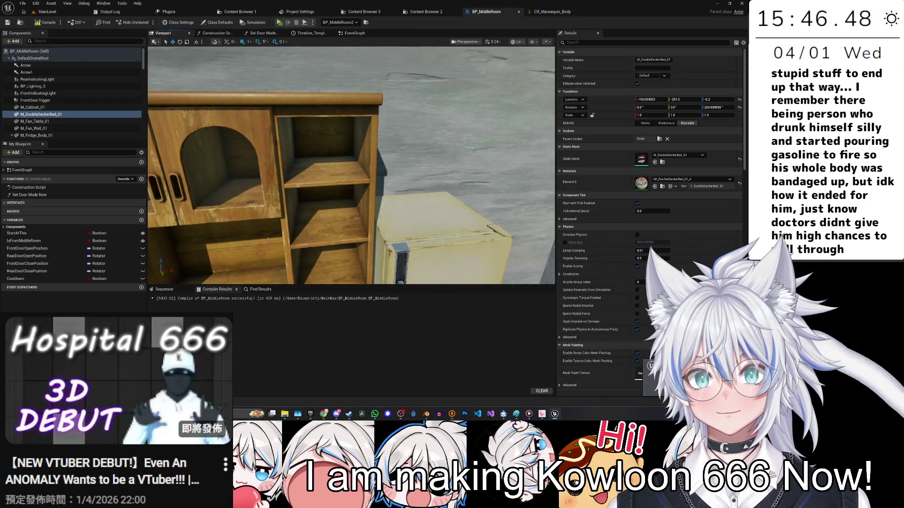
left_click(32, 108)
left_click(36, 135, "ctrl")
key("f")
left_click_drag(395, 223, 282, 221)
left_click(301, 188)
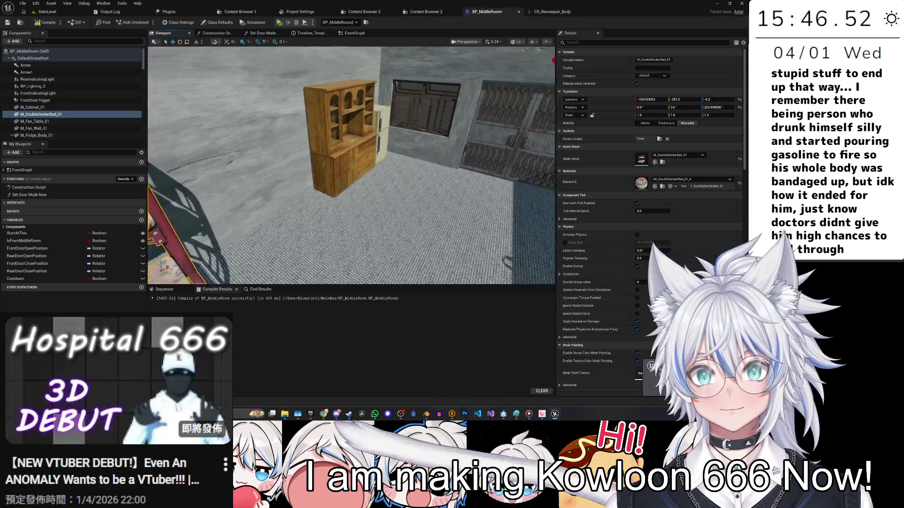
left_click_drag(301, 188, 282, 197)
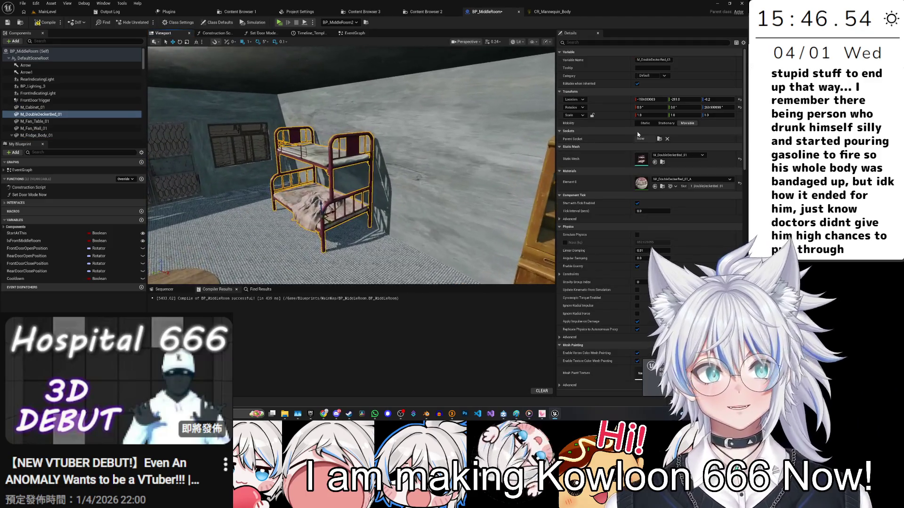
Step: Scale the bunk bed to 0.9 on X, set grid snap to 10, and undo the accidental drop
left_click(649, 115)
type("0.9")
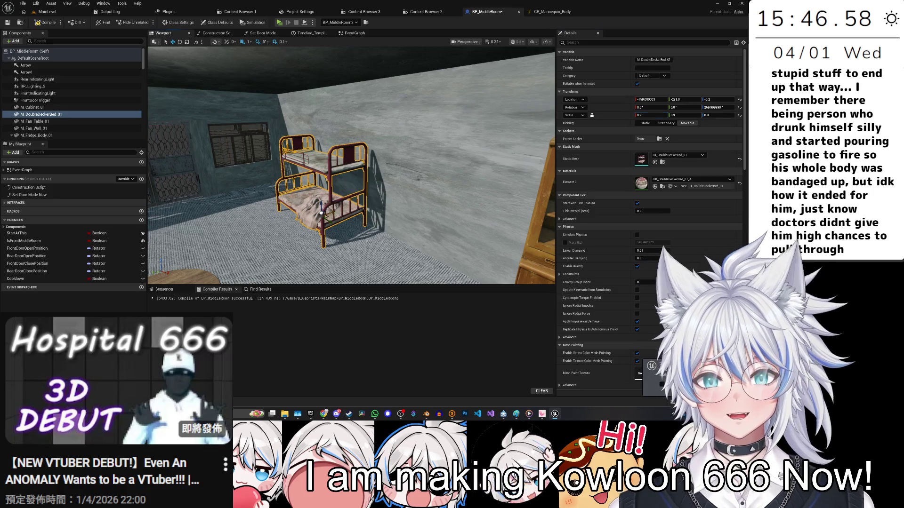
key("w")
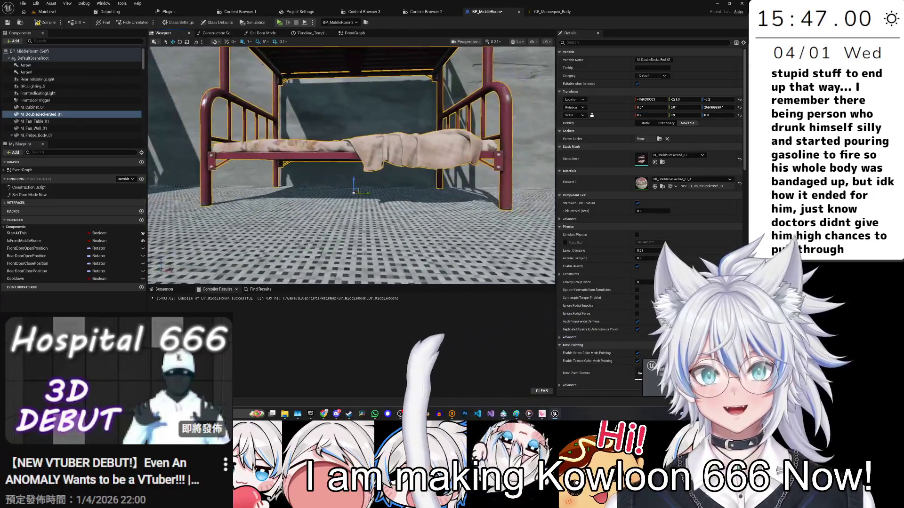
key("w")
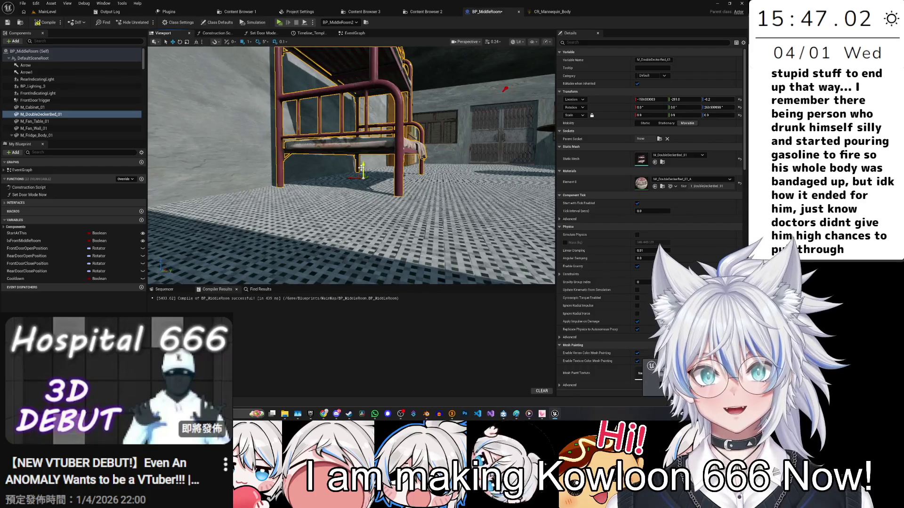
left_click(250, 42)
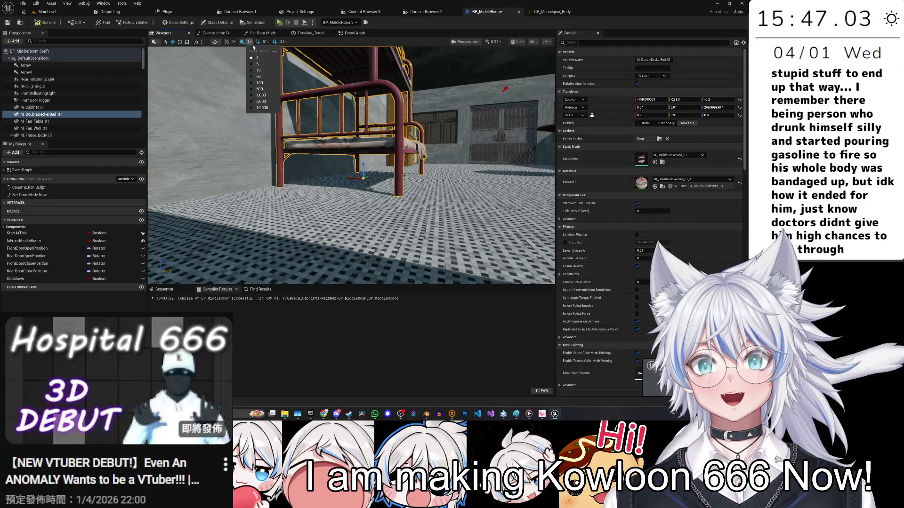
left_click(262, 72)
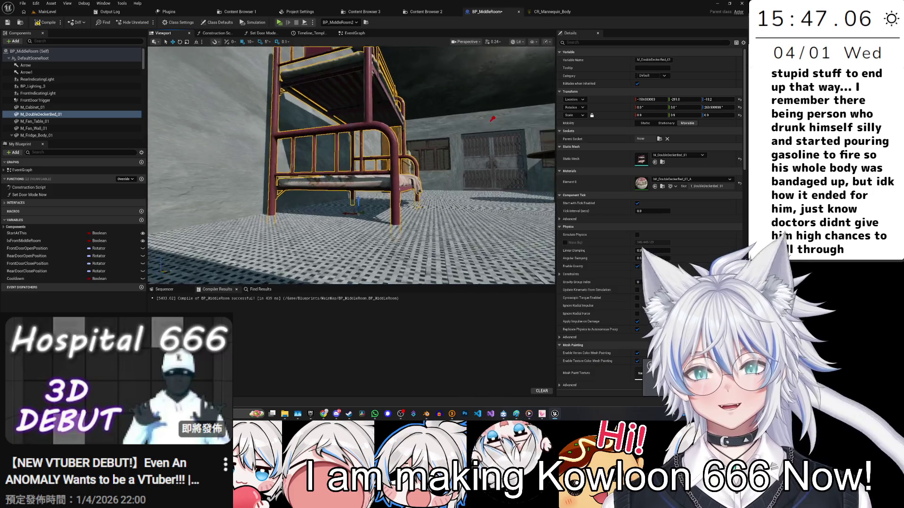
key("ctrl+z")
mouse_move(352, 165)
left_mouse_down()
mouse_move(339, 155)
mouse_move(358, 146)
left_mouse_up()
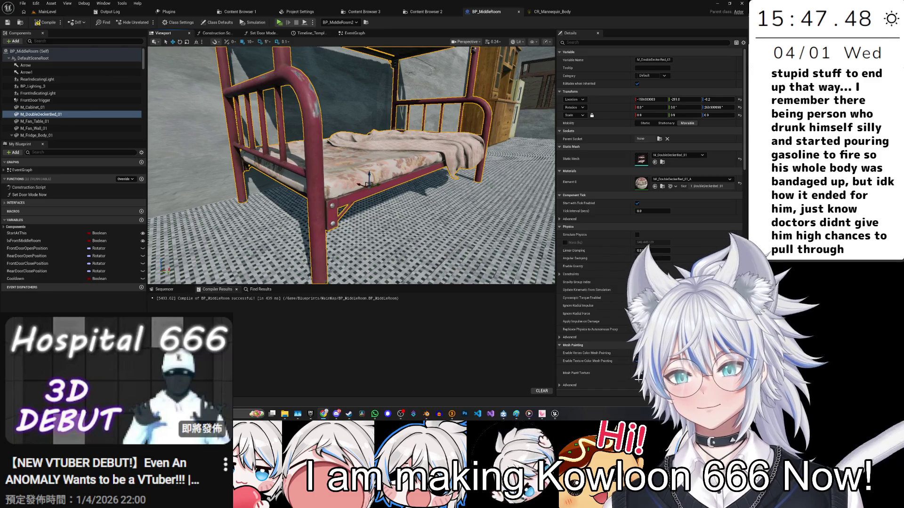
Step: Alt-drag the bunk bed to create M_DoubleDeckerBed_02 beside the original, then focus on it
mouse_move(351, 165)
left_mouse_down()
mouse_move(339, 155)
mouse_move(363, 165)
mouse_move(308, 196)
left_mouse_up()
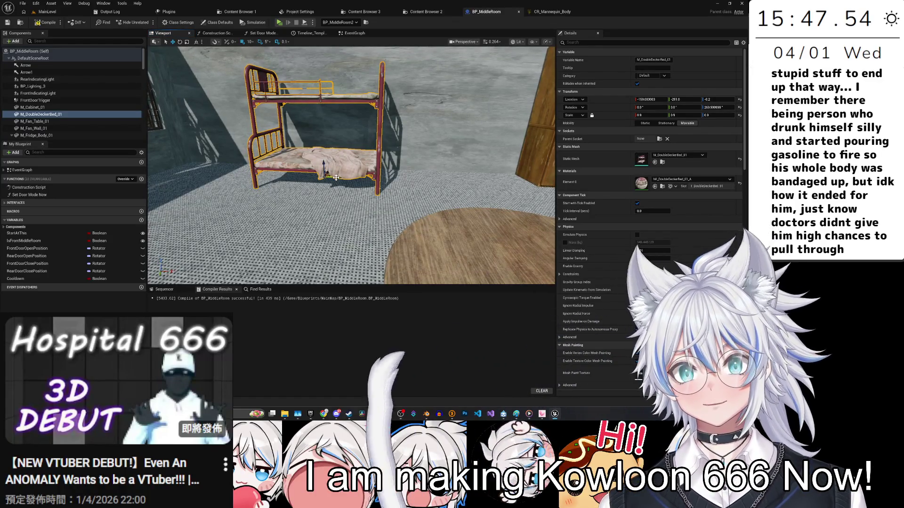
mouse_move(325, 175)
left_mouse_down()
mouse_move(440, 179)
mouse_move(386, 188)
mouse_move(422, 187)
left_mouse_up()
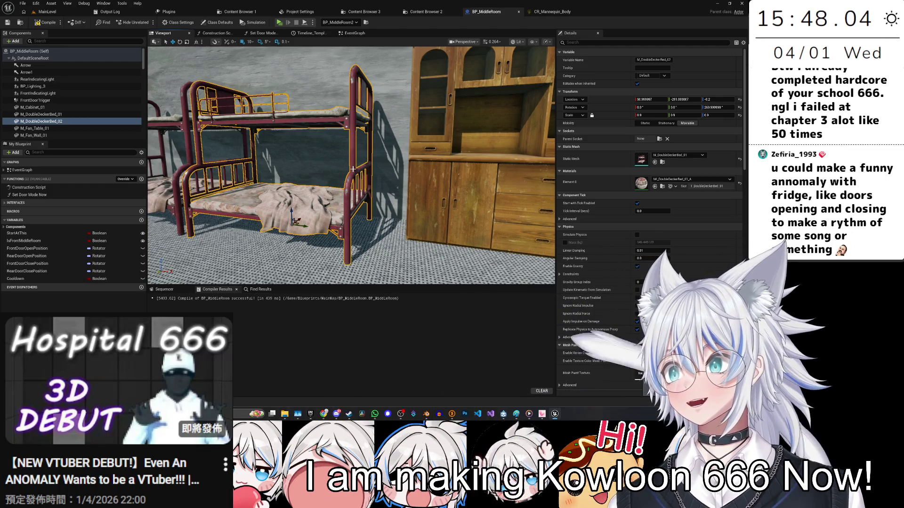
left_click_drag(371, 156, 366, 158)
left_click_drag(378, 204, 379, 203)
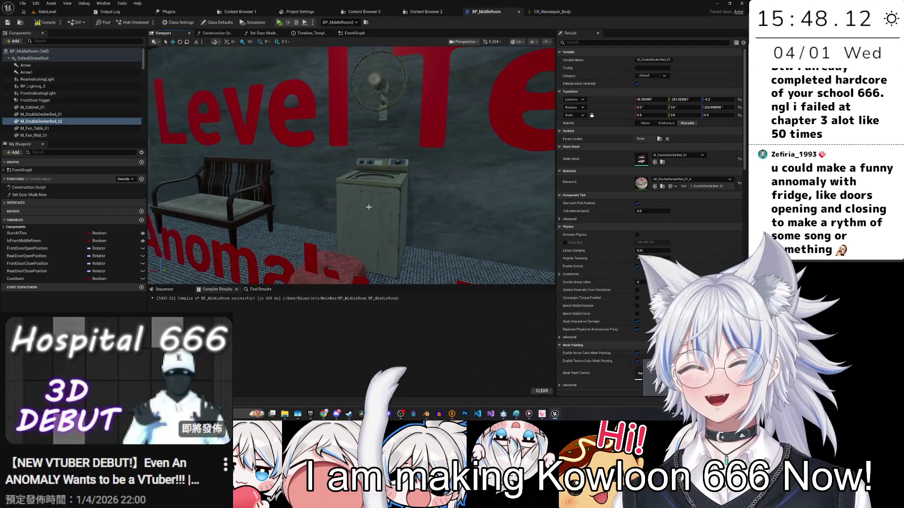
key("f")
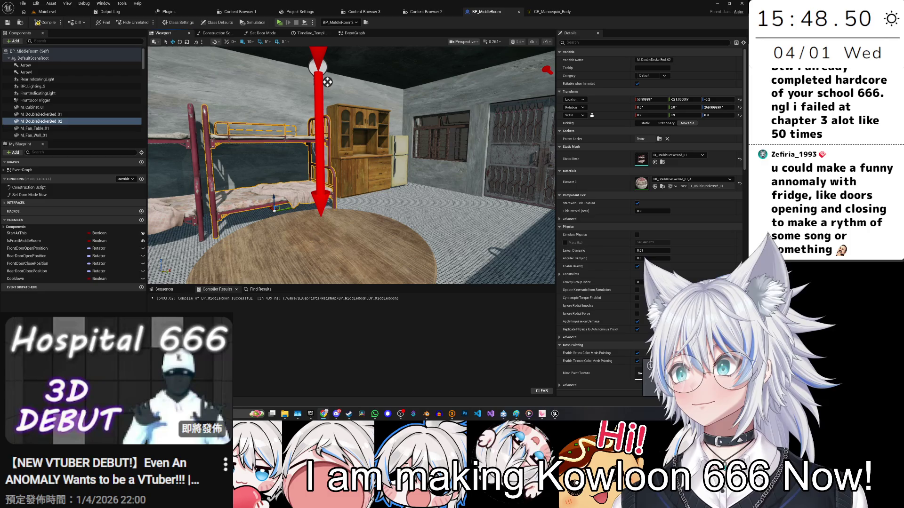
scroll(327, 82, "up", 6)
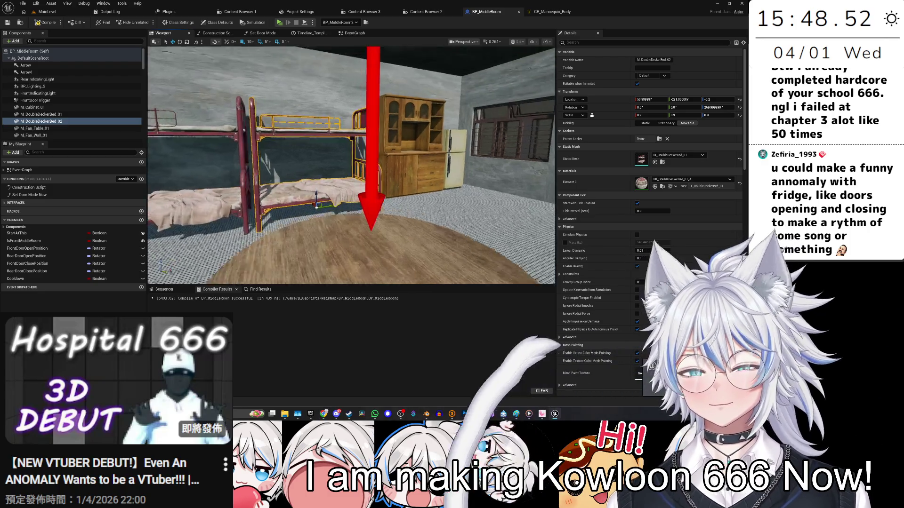
left_click_drag(351, 164, 332, 156)
scroll(351, 164, "down", 10)
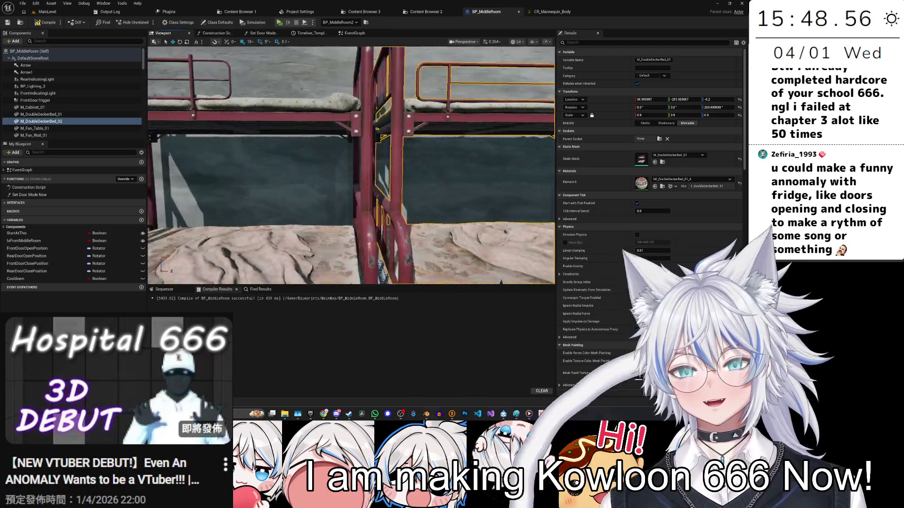
scroll(350, 165, "up", 5)
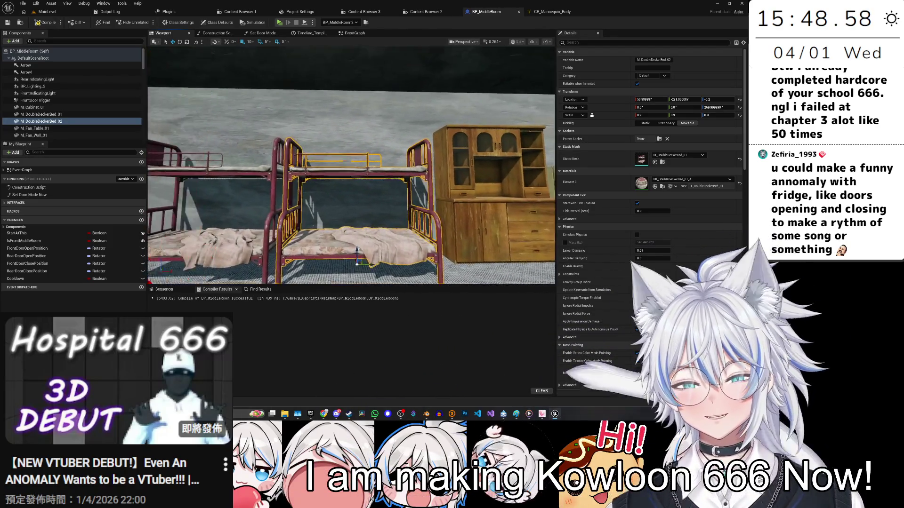
left_click_drag(351, 165, 334, 164)
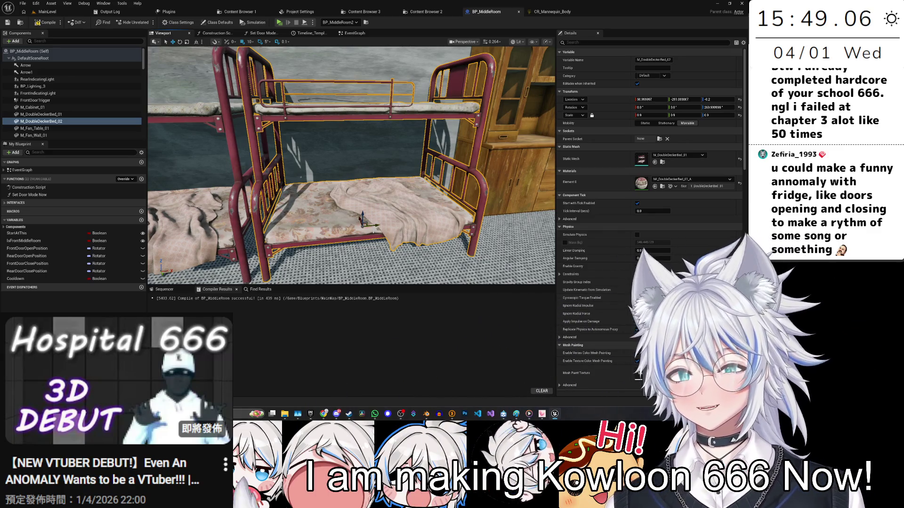
mouse_move(359, 219)
left_mouse_down()
mouse_move(371, 219)
mouse_move(359, 219)
mouse_move(368, 172)
mouse_move(388, 200)
left_mouse_up()
Step: Select M_Fridge_Body_01 and nudge it 10 units along X
left_click(388, 200)
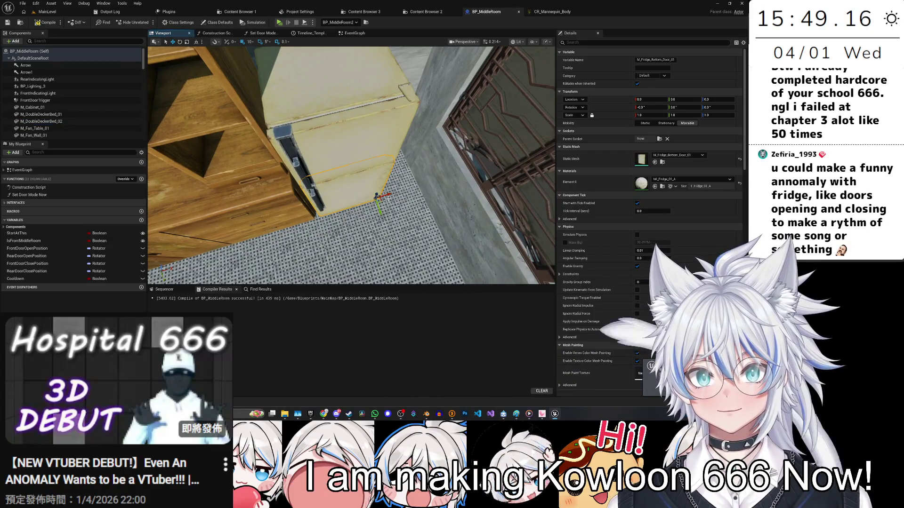
left_click(336, 110)
mouse_move(379, 197)
left_mouse_down()
mouse_move(410, 185)
mouse_move(468, 97)
mouse_move(473, 144)
left_mouse_up()
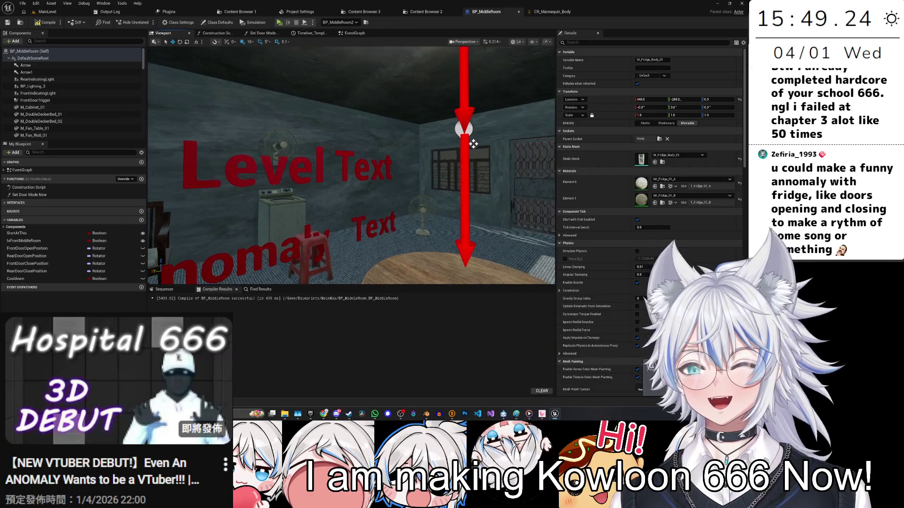
left_click_drag(421, 115, 421, 131)
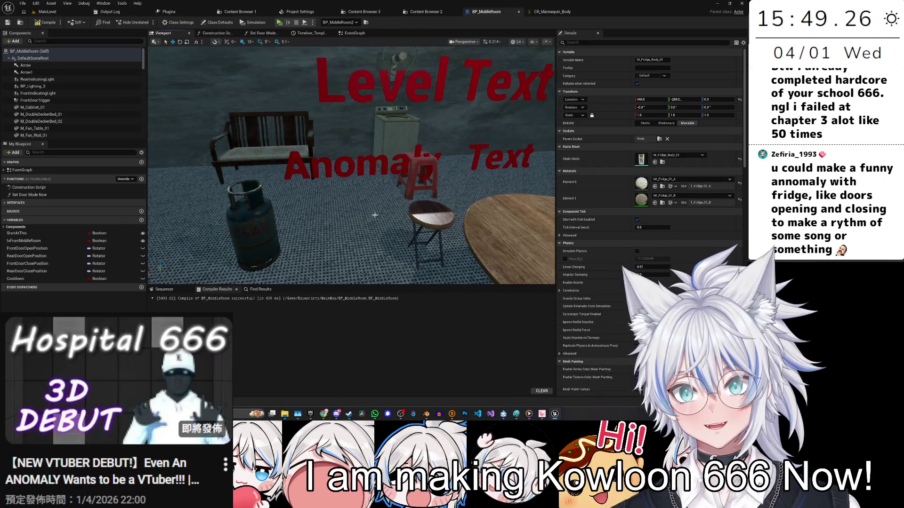
Step: Lift M_Tin_06 onto the round table at Z 70, slide it 260 along Y, and show the Content Drawer
key("ctrl+space")
left_click_drag(330, 189, 292, 42)
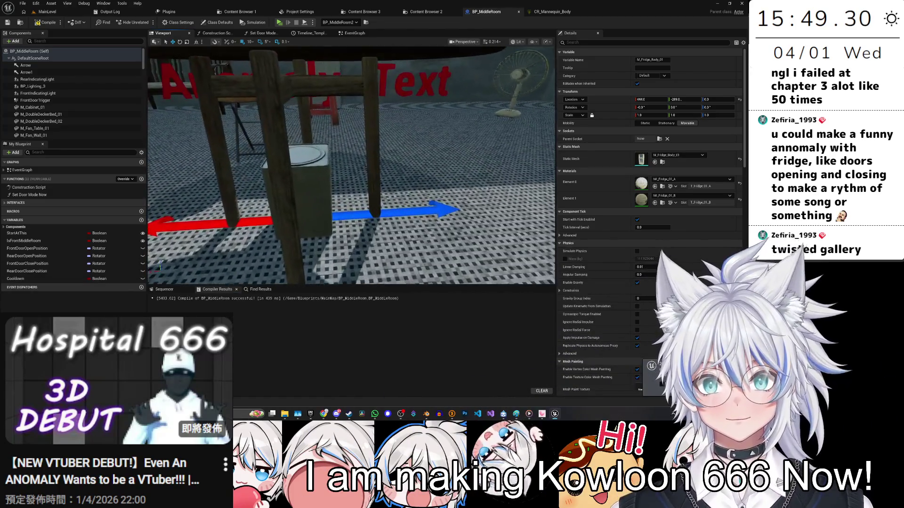
left_click(357, 183)
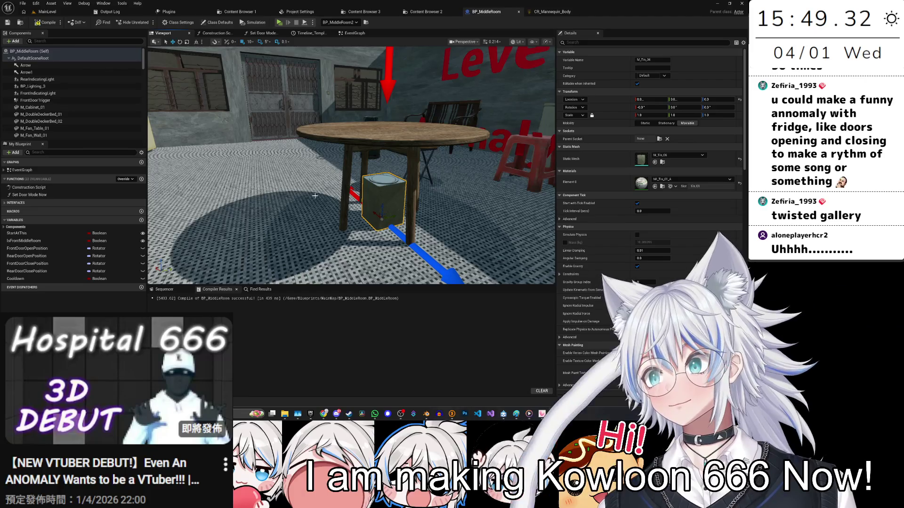
left_click_drag(381, 207, 376, 112)
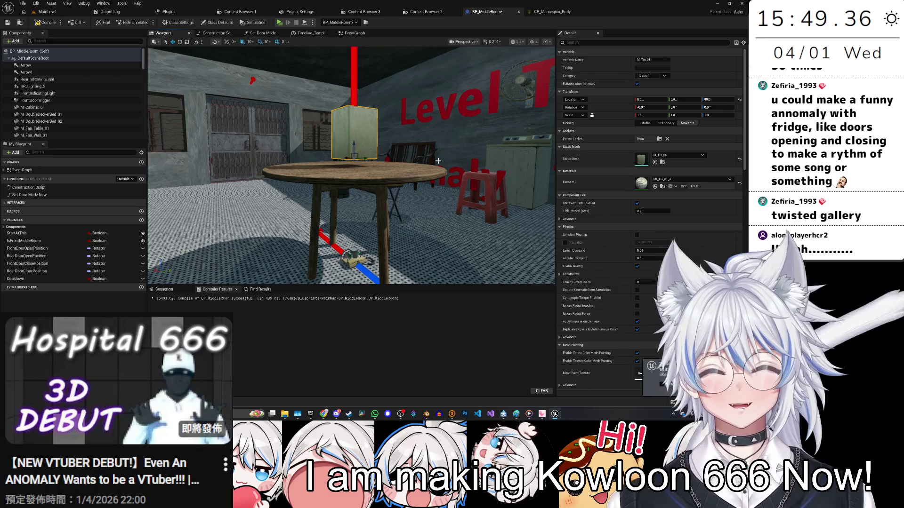
mouse_move(438, 161)
left_mouse_down()
mouse_move(424, 155)
mouse_move(414, 179)
mouse_move(405, 169)
mouse_move(452, 66)
left_mouse_up()
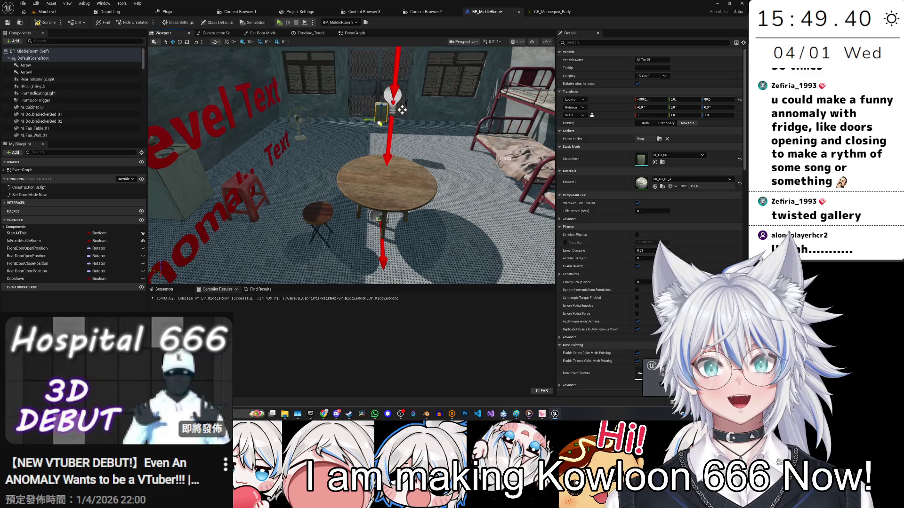
mouse_move(402, 111)
left_mouse_down()
mouse_move(516, 141)
mouse_move(471, 222)
mouse_move(451, 235)
mouse_move(424, 198)
mouse_move(390, 209)
mouse_move(348, 197)
left_mouse_up()
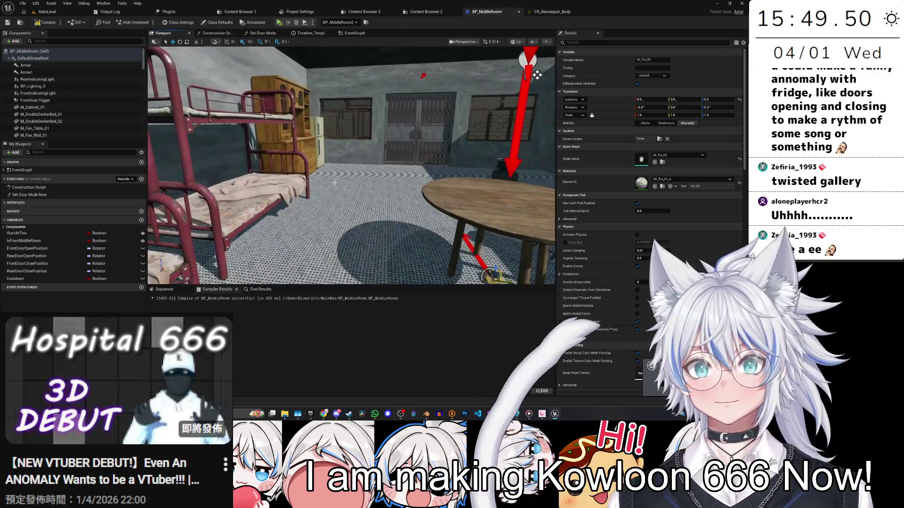
key("ctrl+space")
scroll(453, 368, "up", 5)
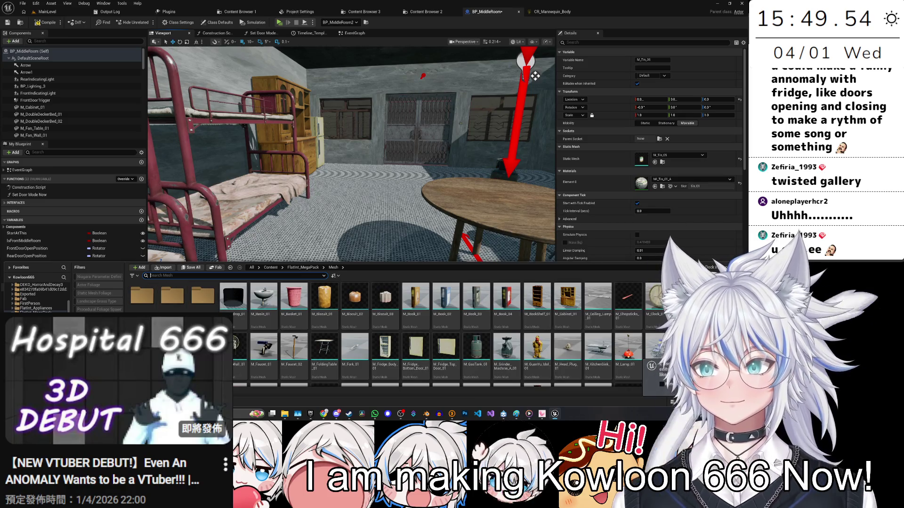
Step: Search the whole Content folder for 'Cabinet'
scroll(453, 368, "down", 10)
scroll(40, 294, "up", 5)
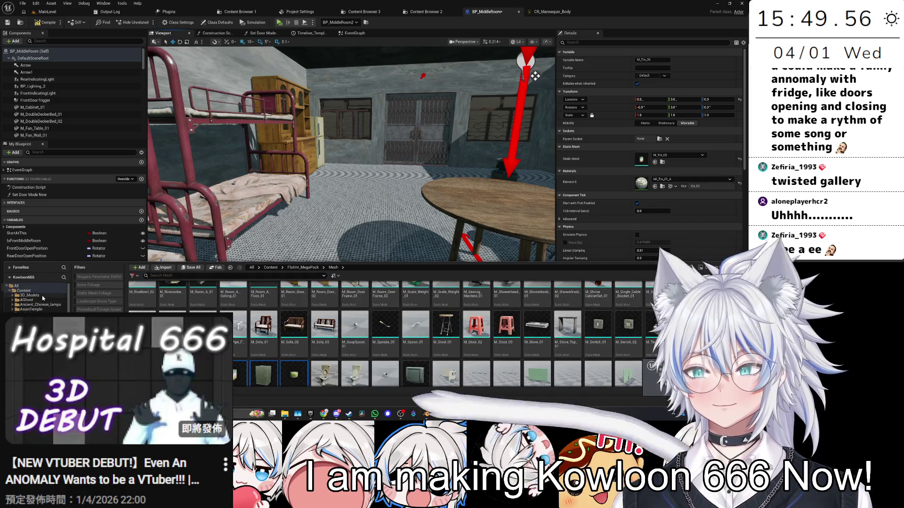
left_click(40, 292)
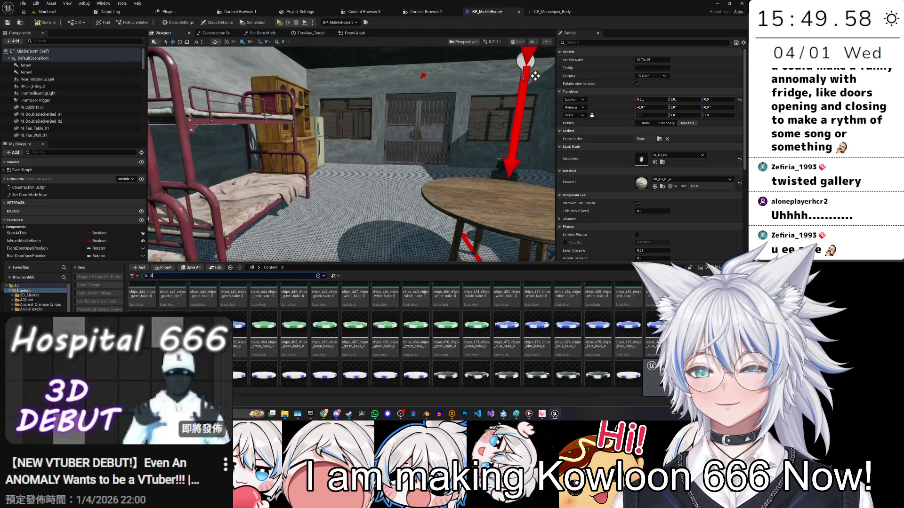
type("havle")
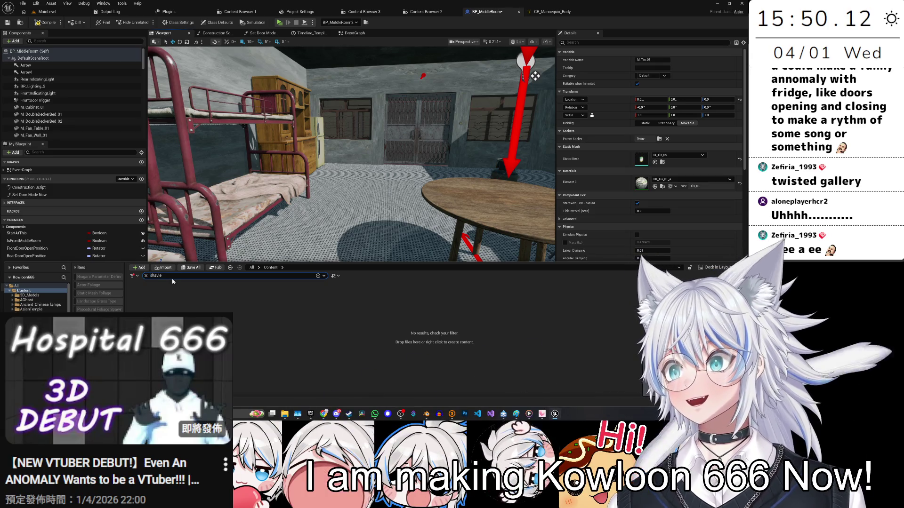
type("Cabinet")
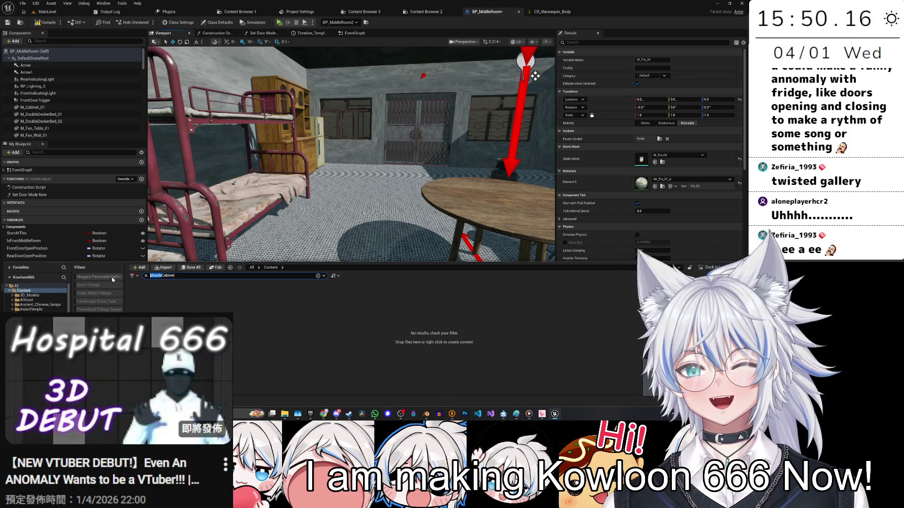
key("BackSpace")
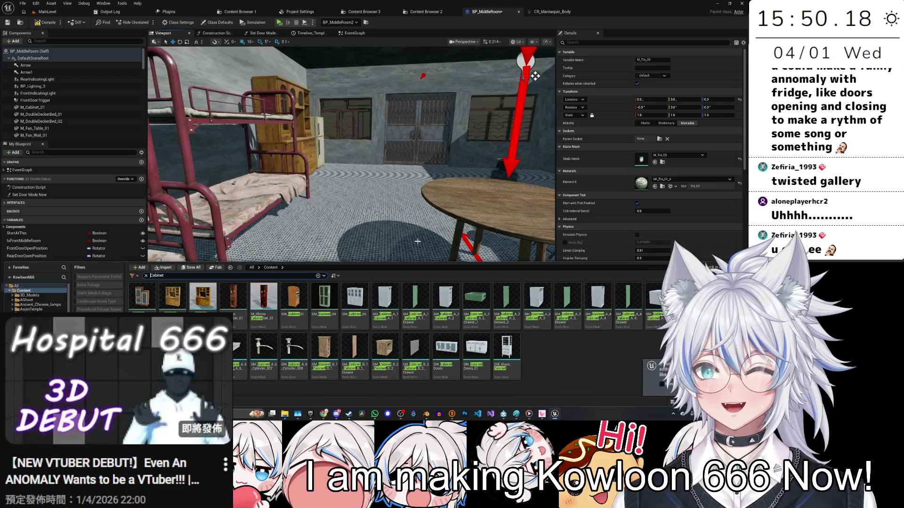
Step: Place the Shrine_Cabinet_Set_01 and another brown cabinet into the room
left_click_drag(411, 245, 371, 228)
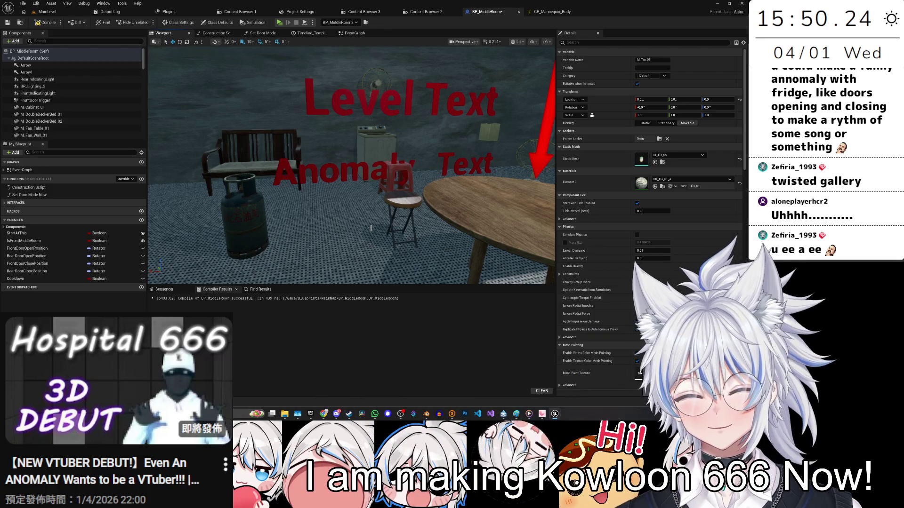
key("ctrl+space")
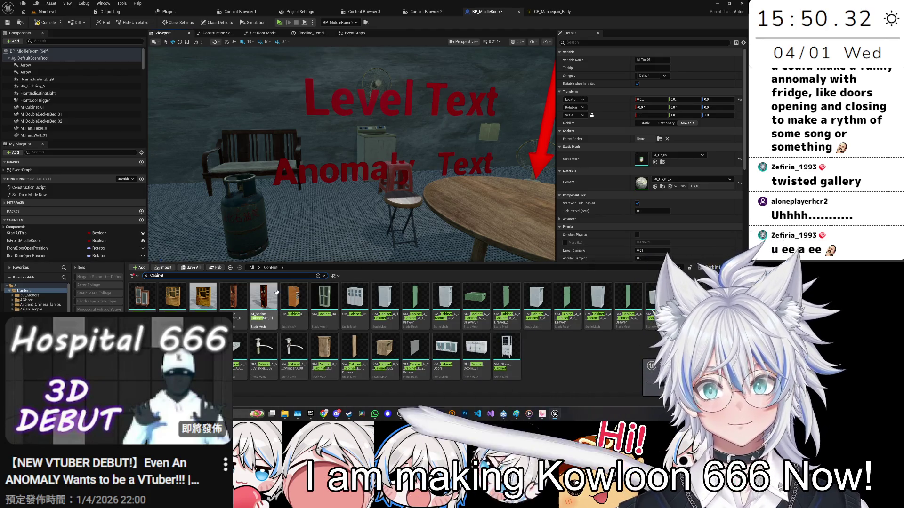
left_click(236, 301)
mouse_move(236, 301)
left_mouse_down()
mouse_move(339, 217)
mouse_move(419, 186)
left_mouse_up()
key("ctrl+space")
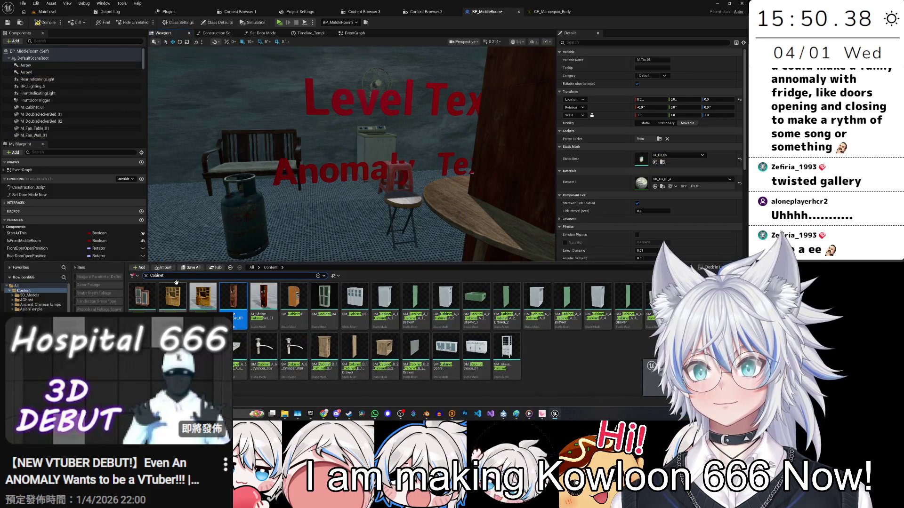
left_click_drag(141, 295, 121, 118)
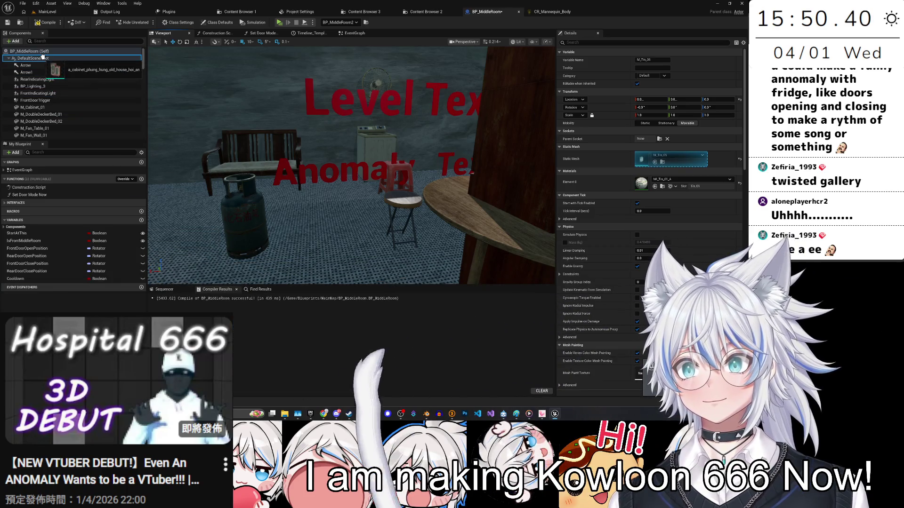
Step: Drop the SM_Cabinet_B_1 cabinet into the room and focus on it
key("ctrl+space")
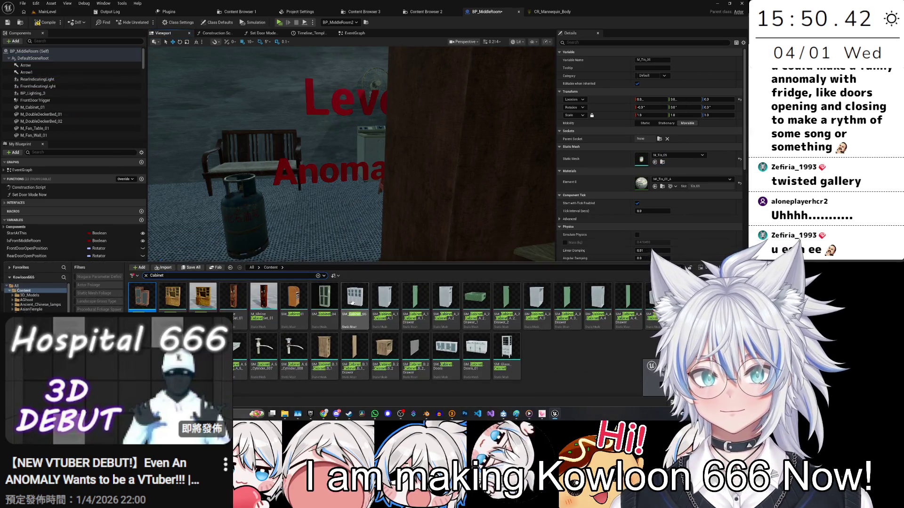
left_click_drag(323, 342, 323, 188)
key("f")
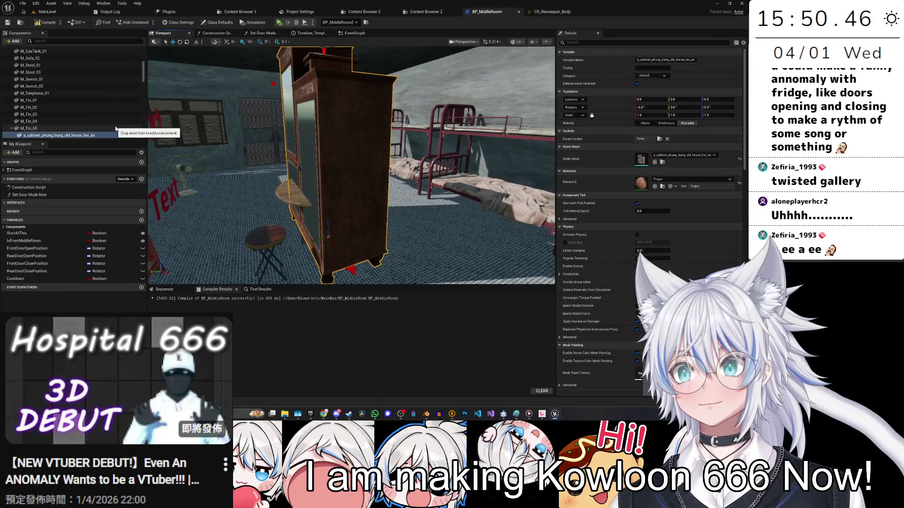
Step: Attach the selected cabinet components under DefaultSceneRoot, then switch to the YouTube results
left_click(71, 108)
left_click(49, 121, "shift")
left_click(50, 122)
left_click(65, 107, "shift")
left_click_drag(65, 108, 56, 60)
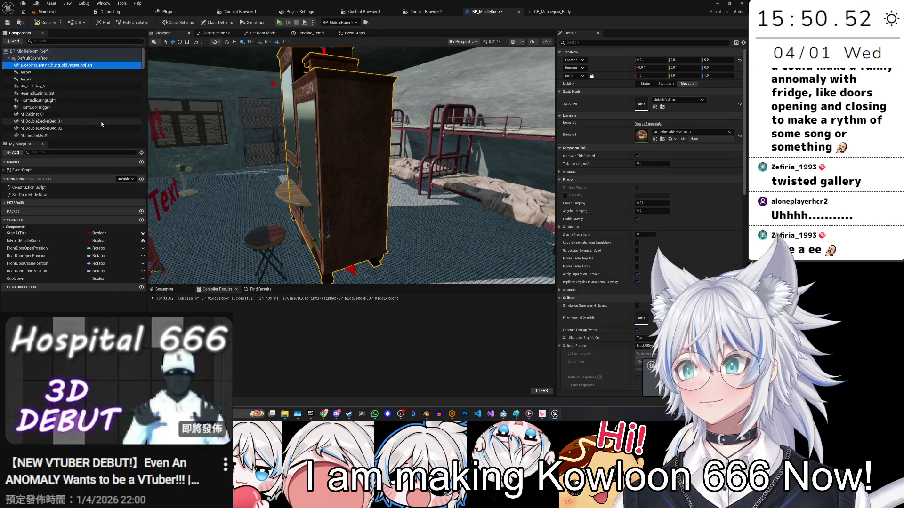
left_click(103, 121)
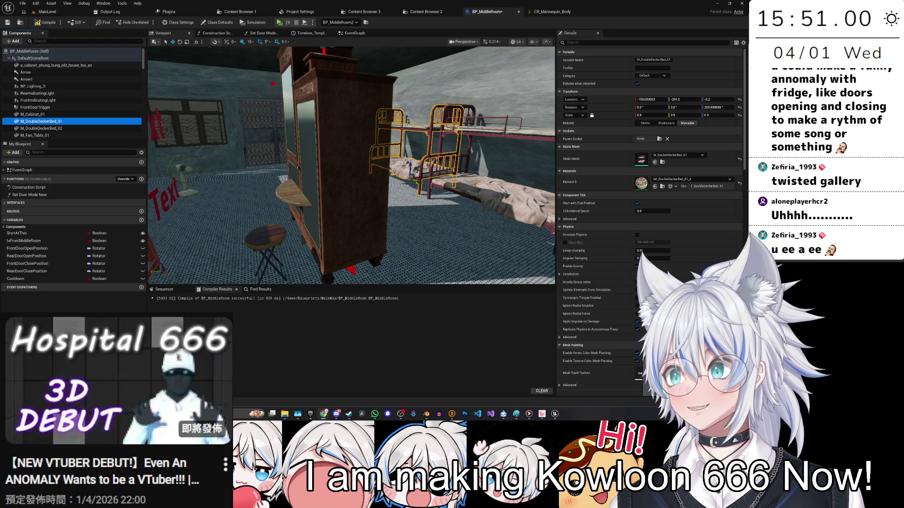
key("alt+Tab")
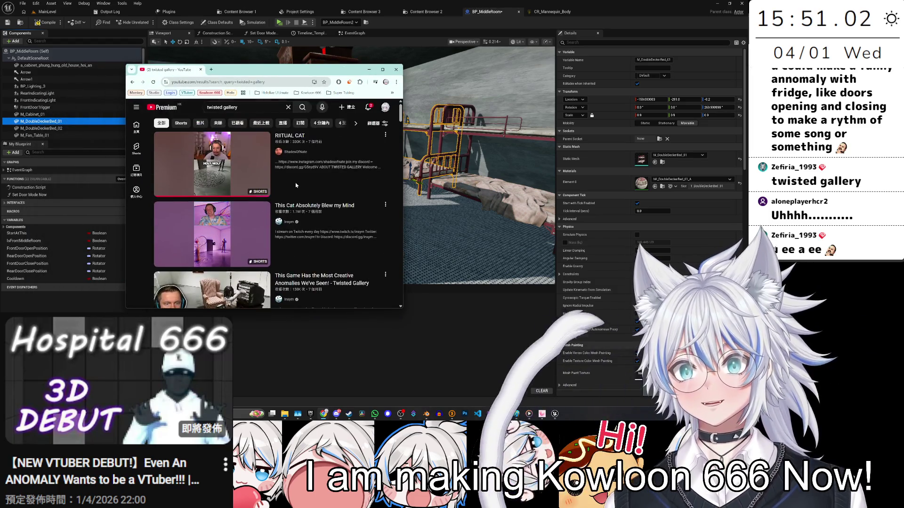
Step: Maximize the browser, return to the twisted gallery results, and open 'This Cat Absolutely Blew my Mind'
left_click(237, 231)
key("super+Up")
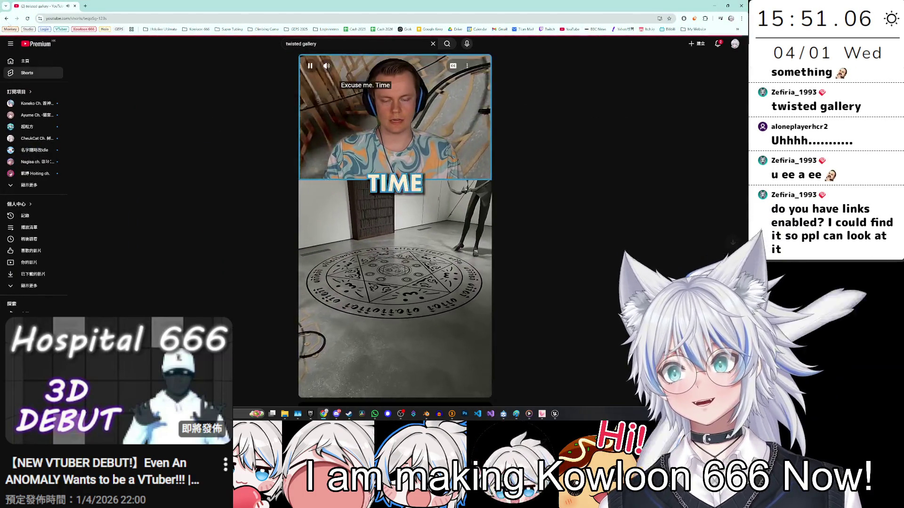
left_click(6, 19)
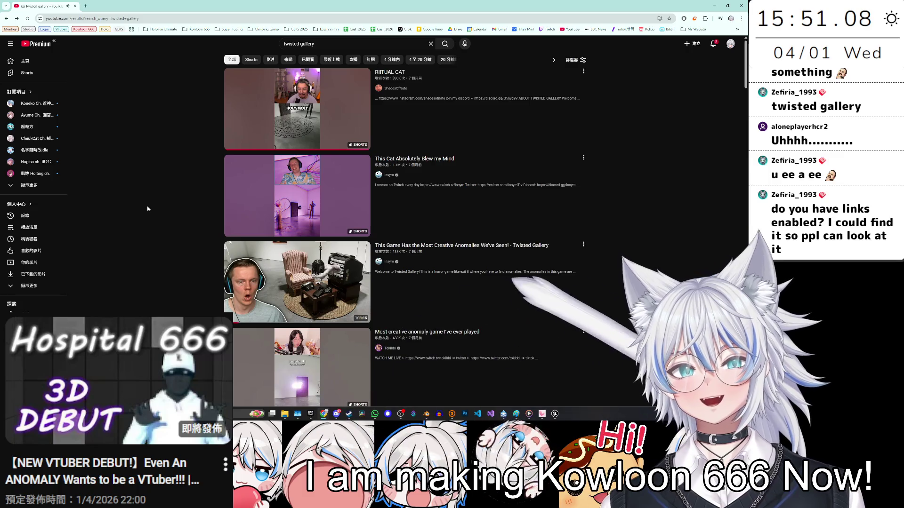
scroll(149, 209, "down", 3)
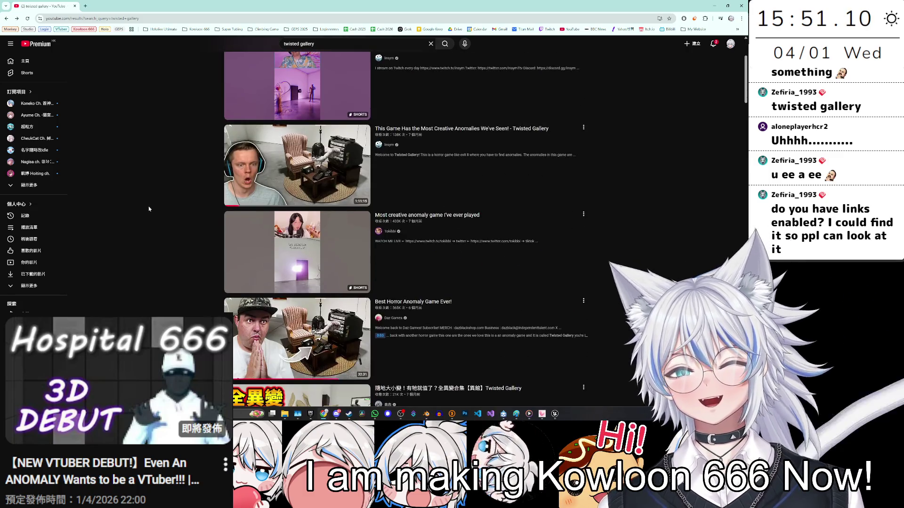
scroll(142, 207, "up", 1)
scroll(146, 212, "down", 3)
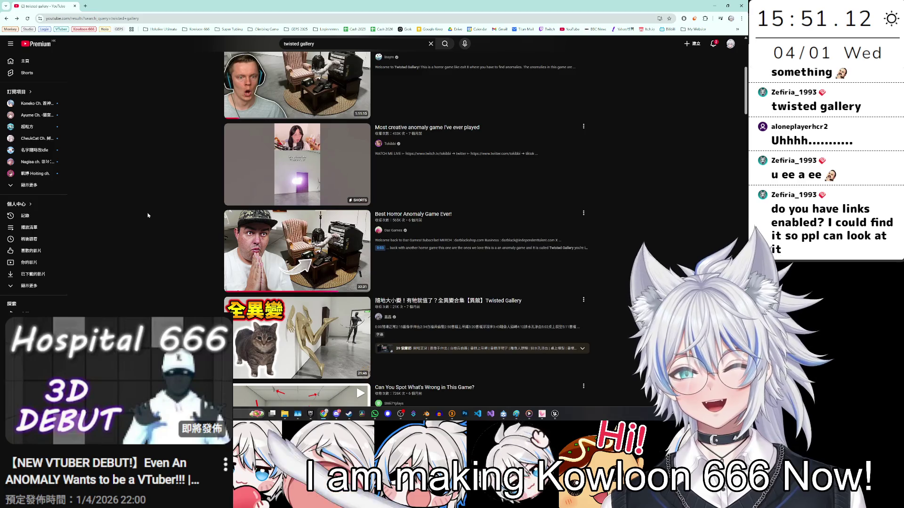
scroll(148, 216, "up", 4)
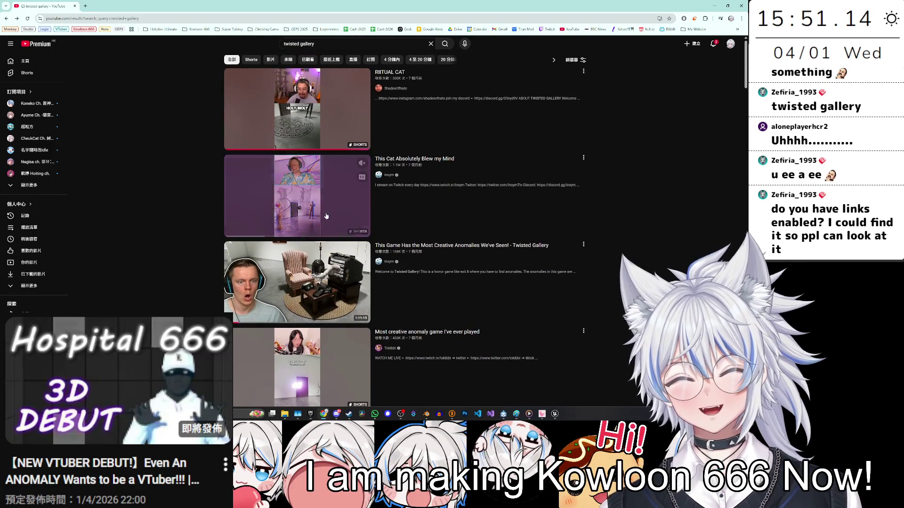
left_click(282, 195)
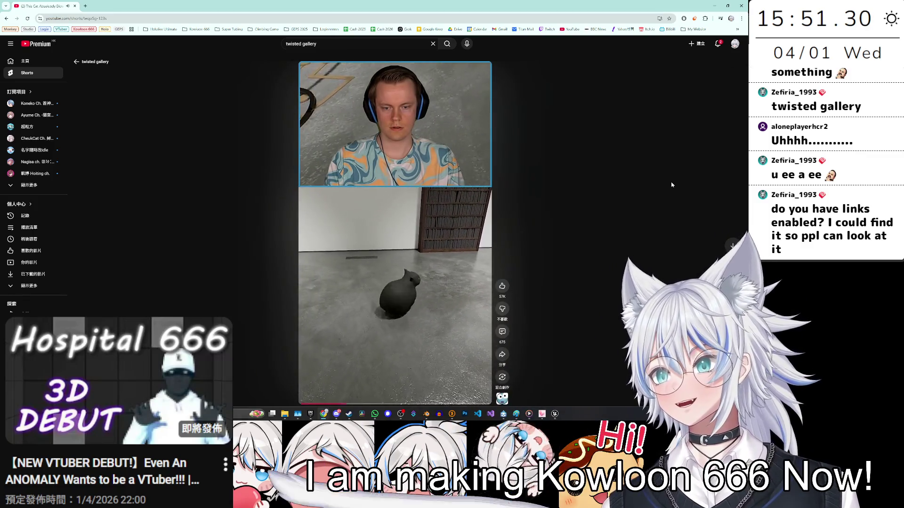
Step: Play through the cat Short, pausing repeatedly and rewinding to the grey cat scene
key("ctrl+l")
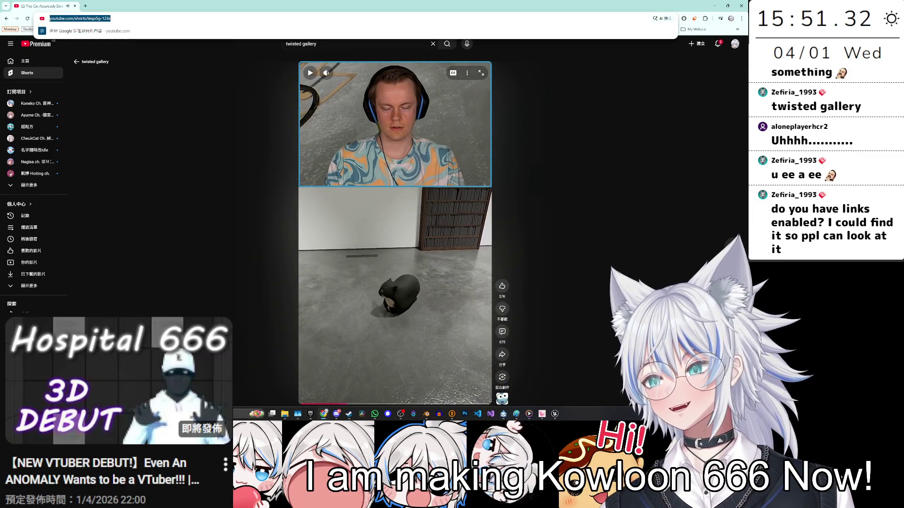
key("Escape")
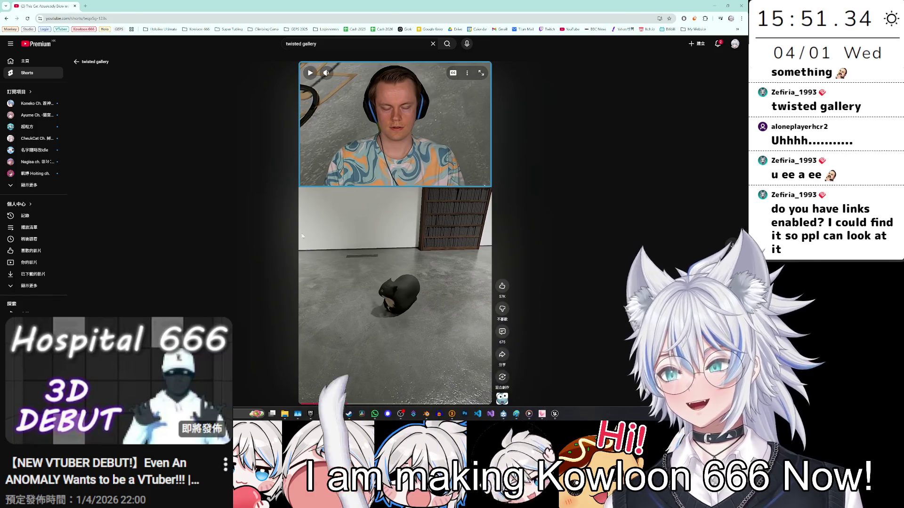
key("space")
key("space")
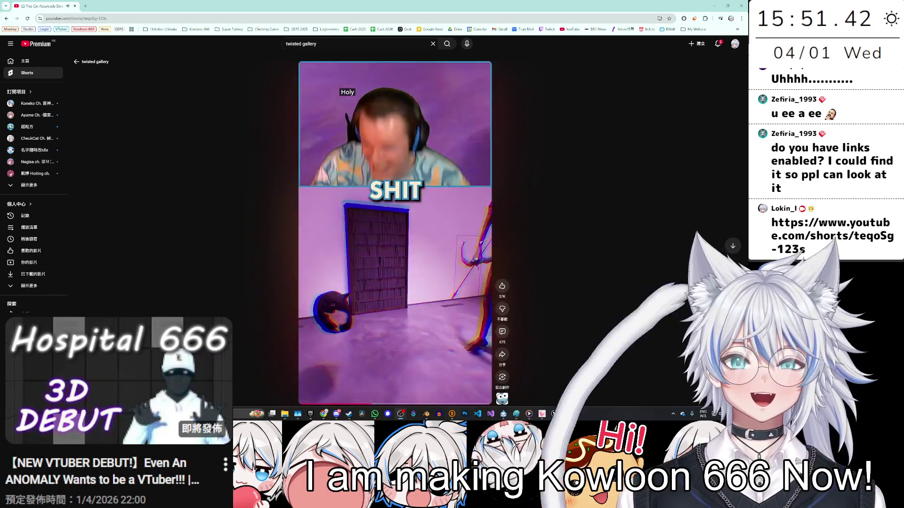
left_click(374, 206)
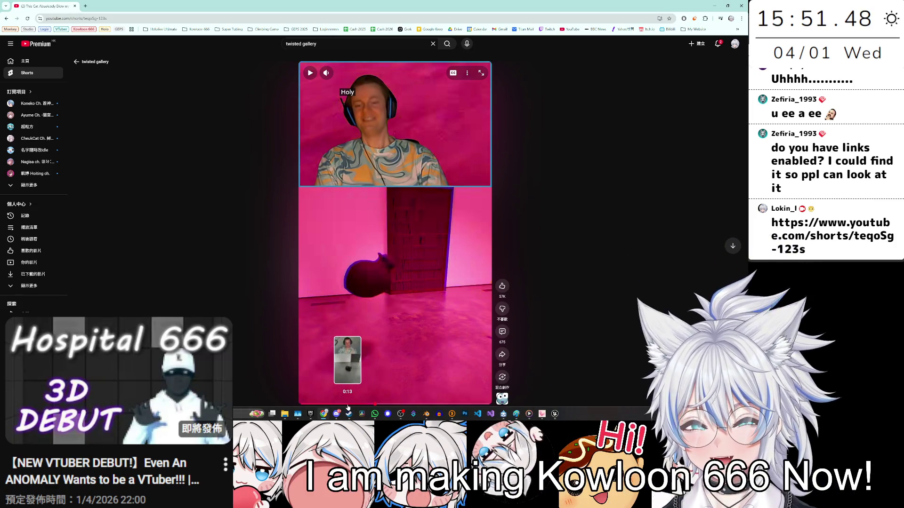
left_click(343, 405)
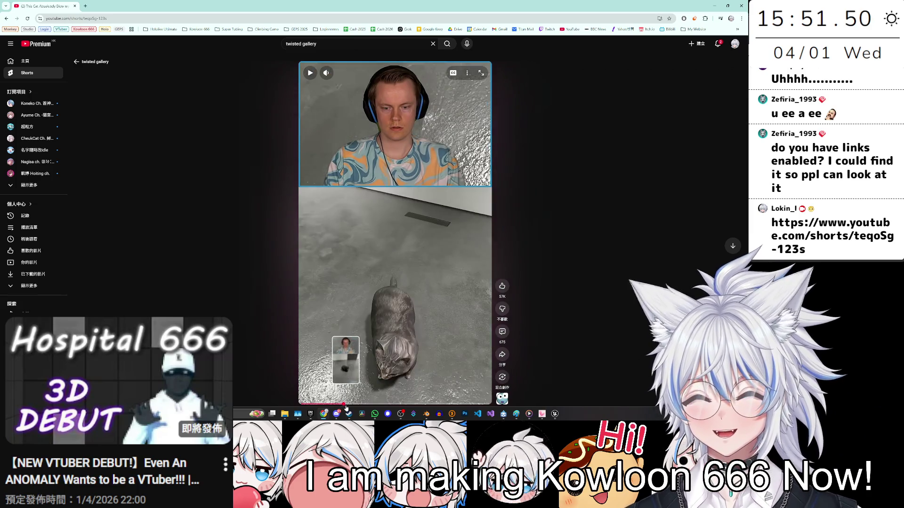
left_click(384, 337)
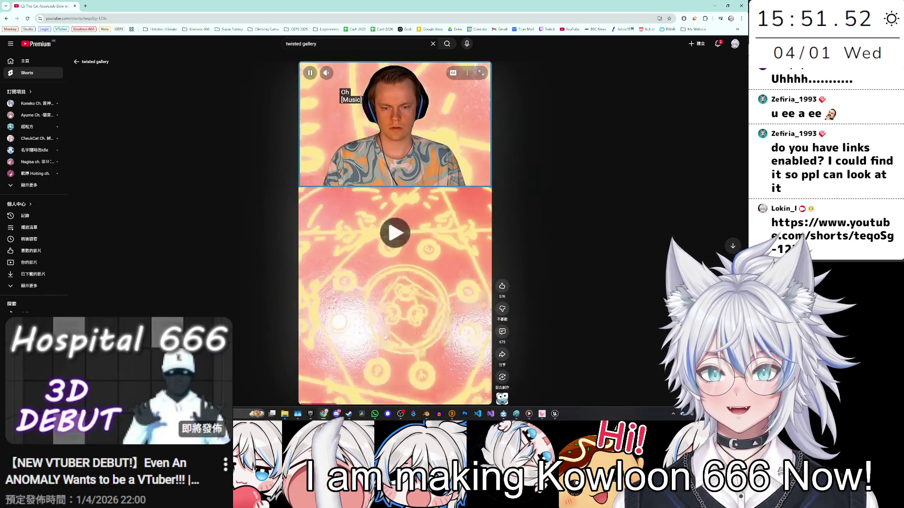
left_click(429, 320)
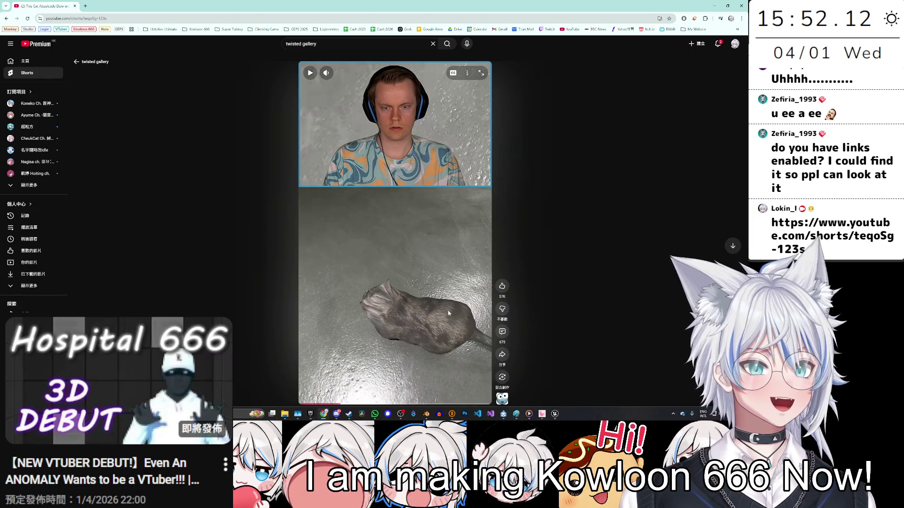
left_click(414, 252)
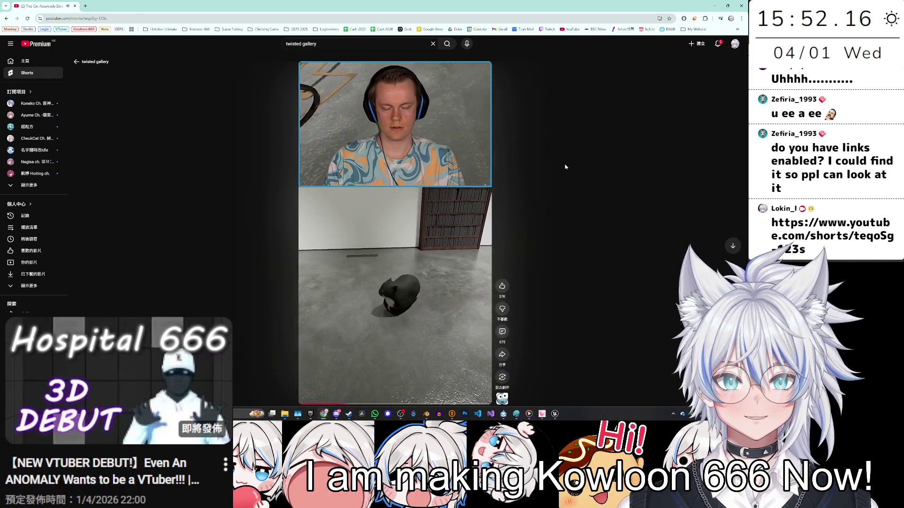
left_click(451, 223)
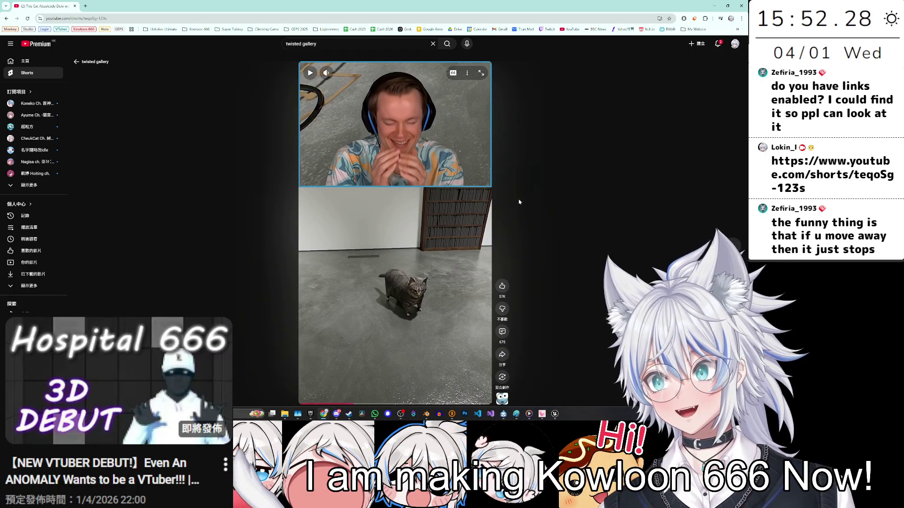
left_click(413, 227)
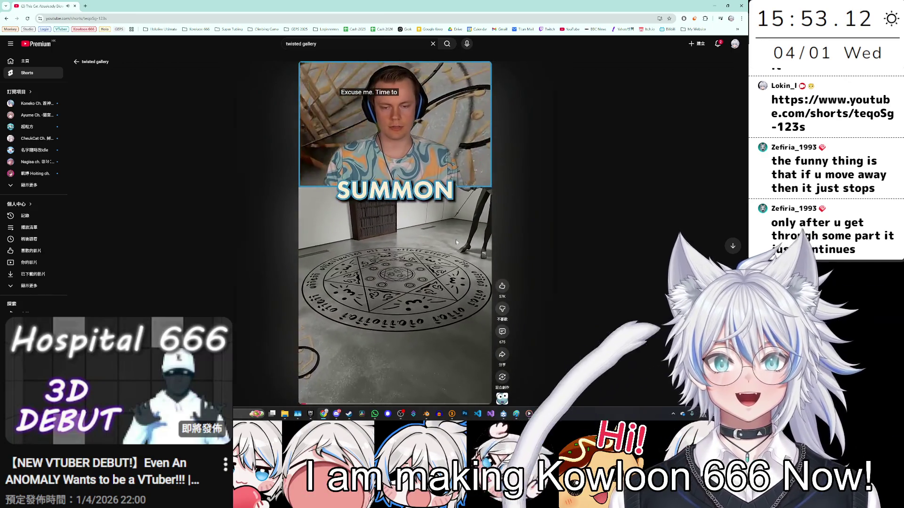
left_click(445, 247)
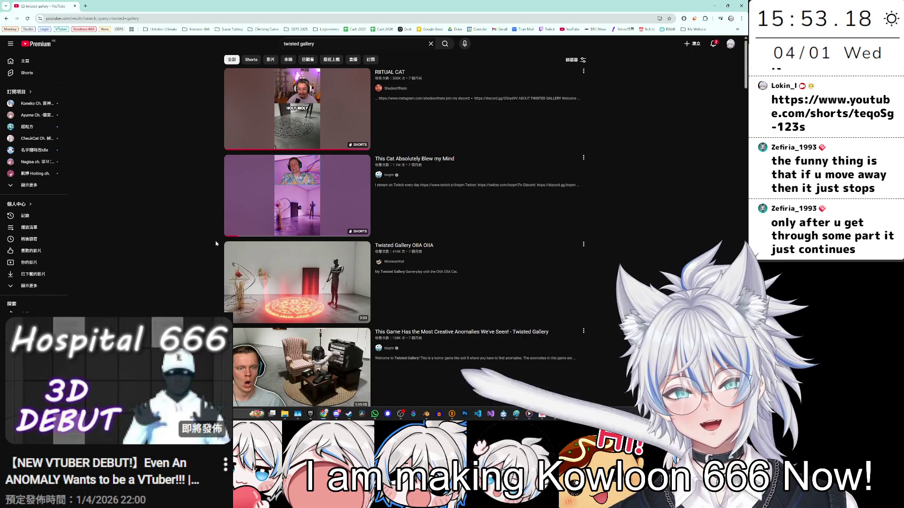
Step: Open the Twisted Gallery OIIA OIIA video, go back to the results, and open the RIITUAL CAT Short
left_click(287, 292)
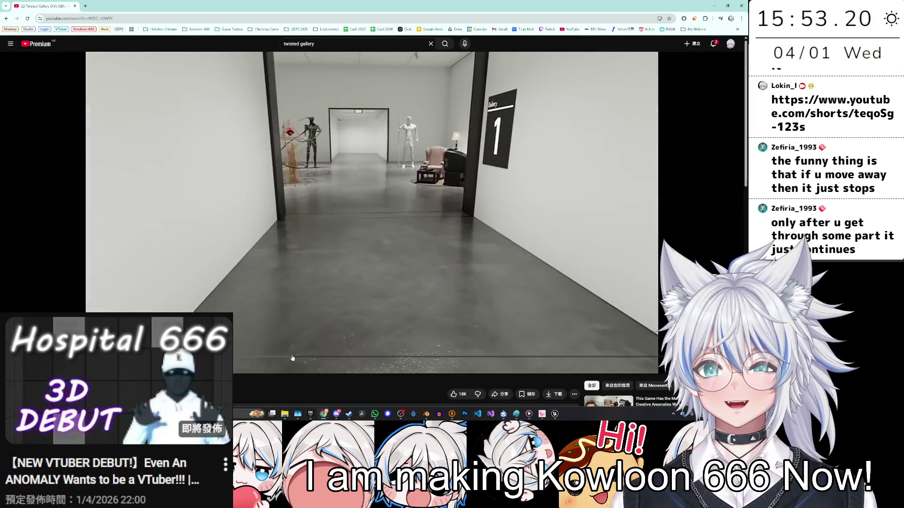
key("alt+Left")
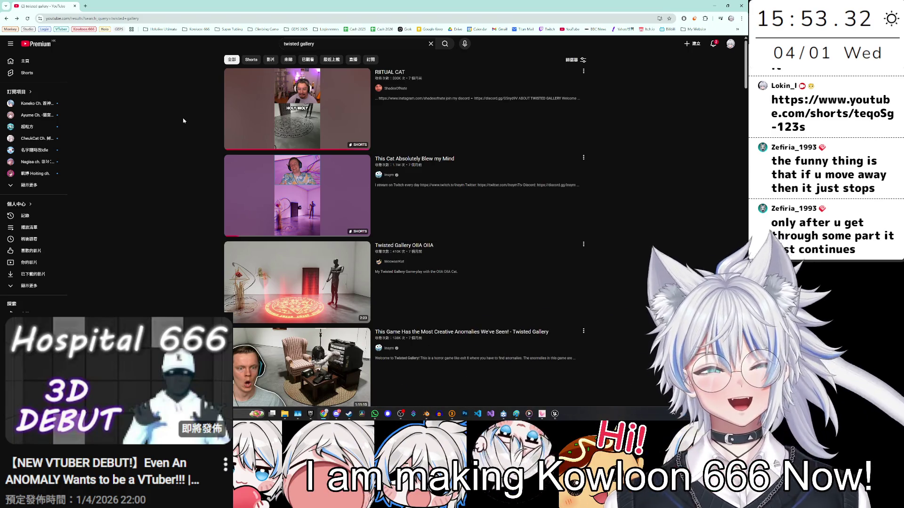
left_click(230, 124)
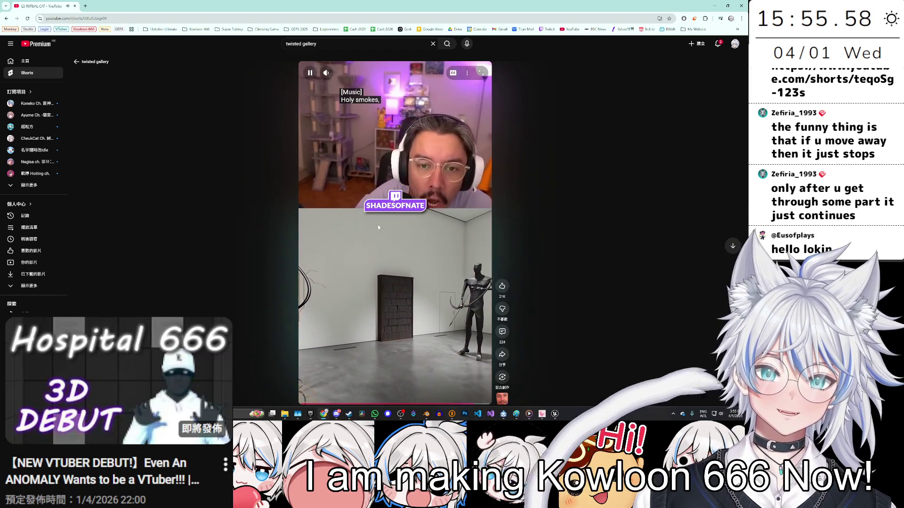
Step: Pause the RIITUAL CAT Short, minimize Chrome, and select the tall wooden cabinet in the editor
left_click(394, 247)
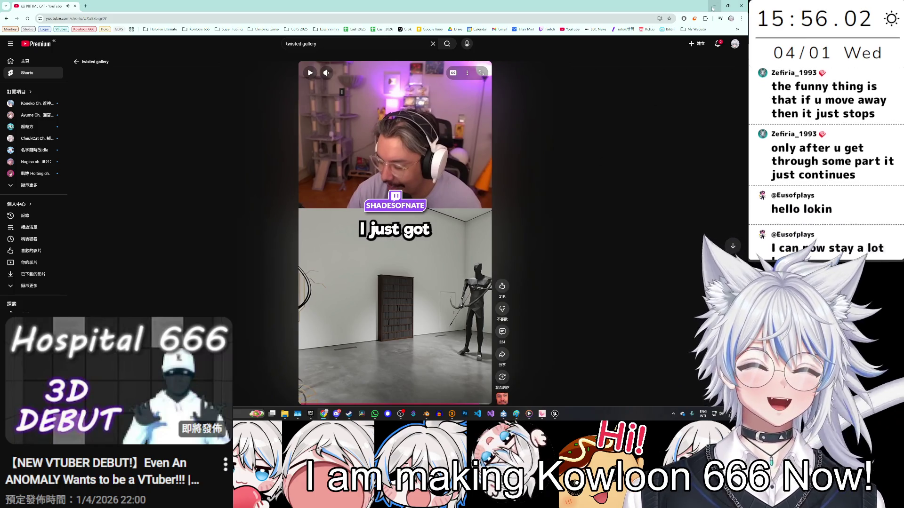
left_click(714, 5)
left_click(56, 65)
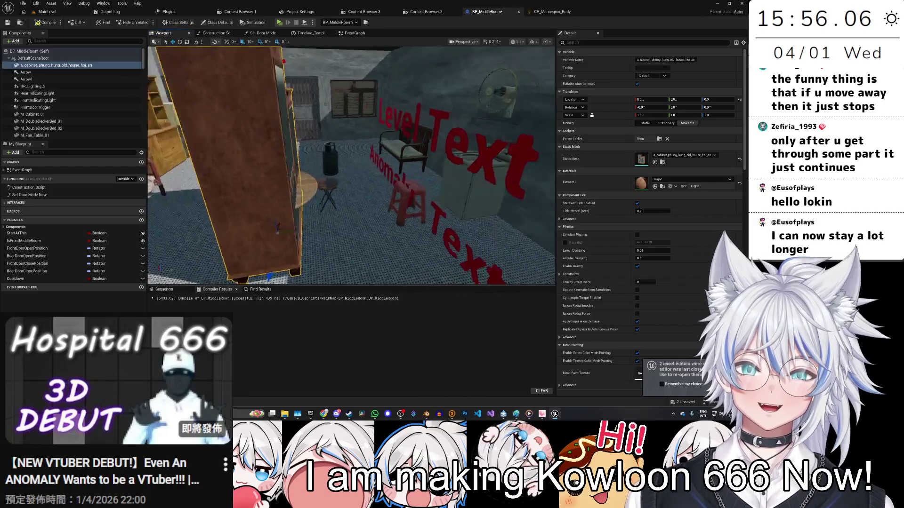
Step: Rotate the tall shrine cabinet about 180 degrees, set it beside the bench, and save BP_MiddleRoom
mouse_move(410, 255)
left_mouse_down()
mouse_move(411, 269)
mouse_move(426, 271)
mouse_move(410, 266)
mouse_move(357, 179)
mouse_move(287, 198)
left_mouse_up()
key("ctrl+z")
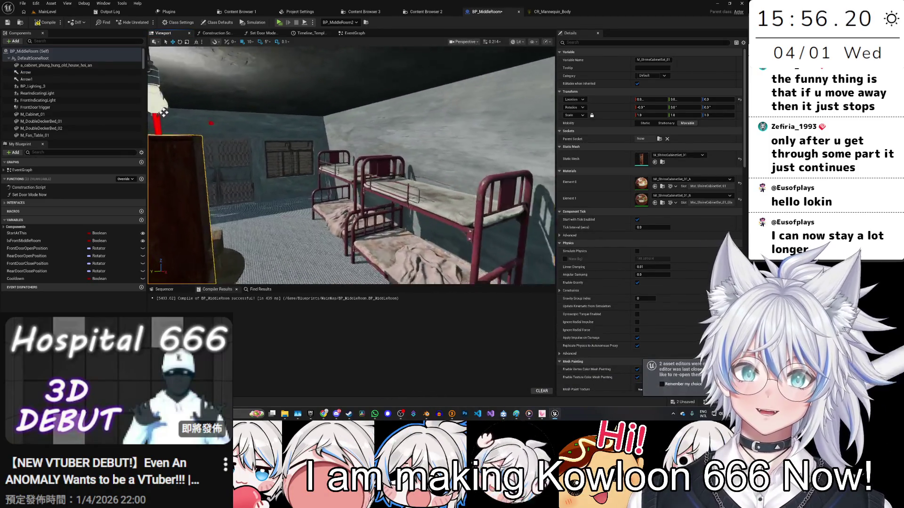
key("f")
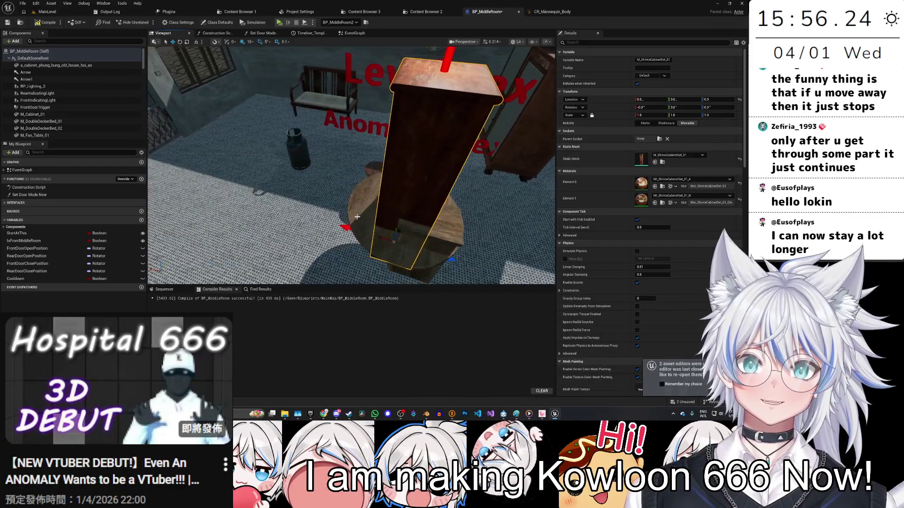
left_click_drag(329, 160, 407, 215)
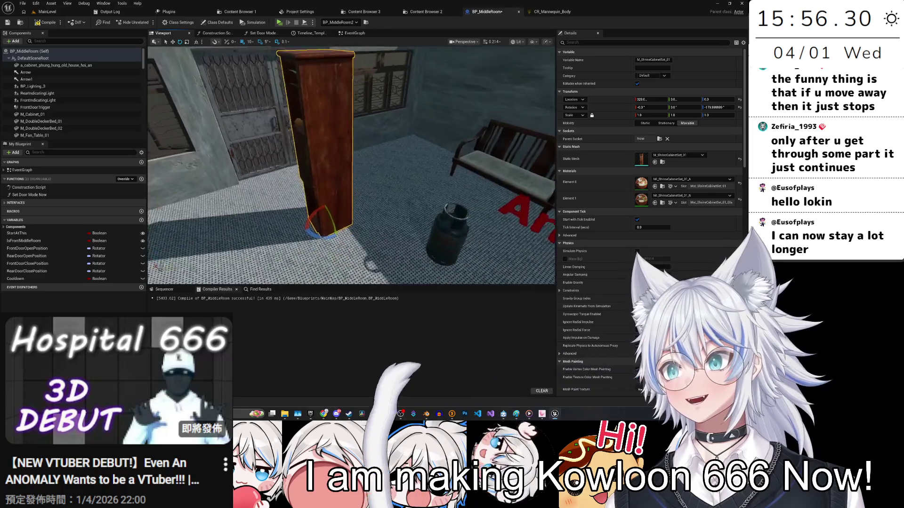
scroll(279, 177, "down", 2)
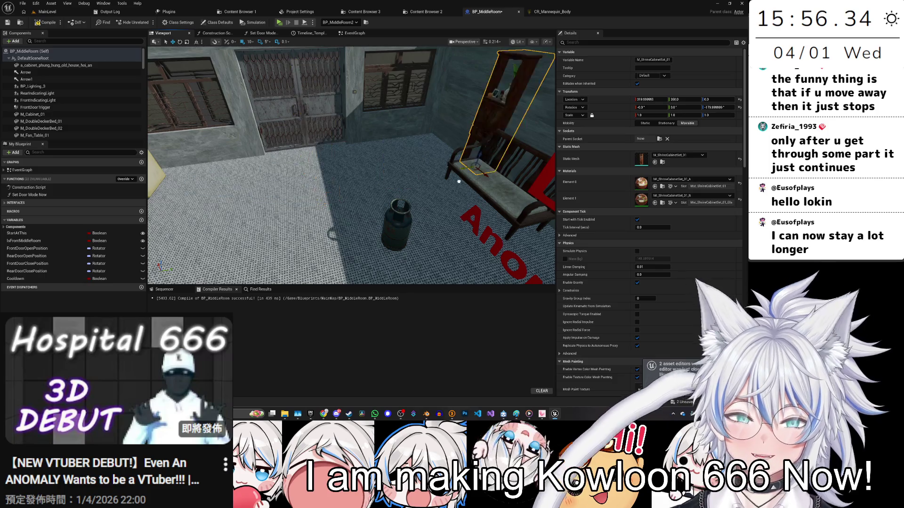
scroll(458, 181, "up", 6)
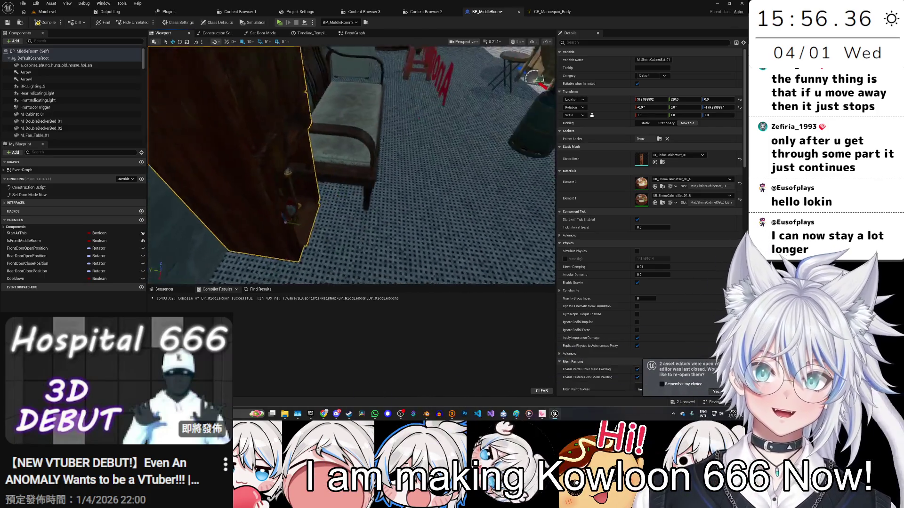
key("ctrl+s")
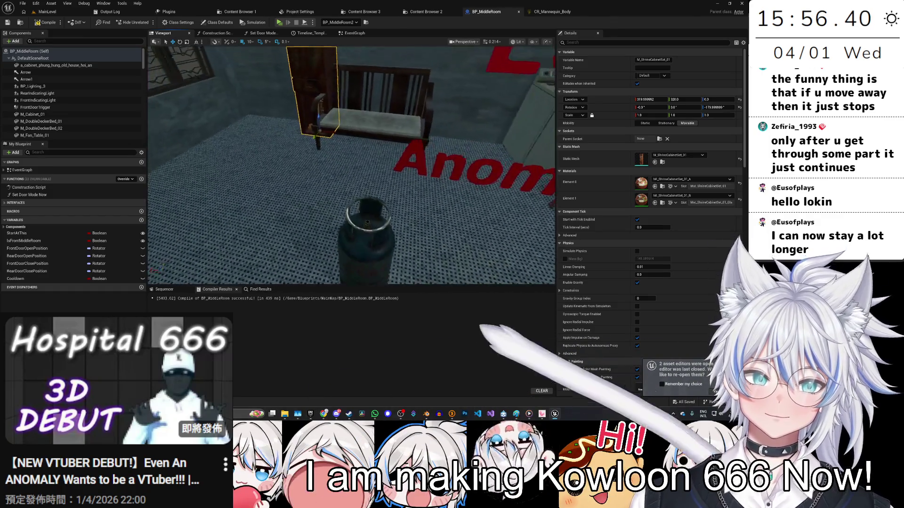
left_click(376, 133)
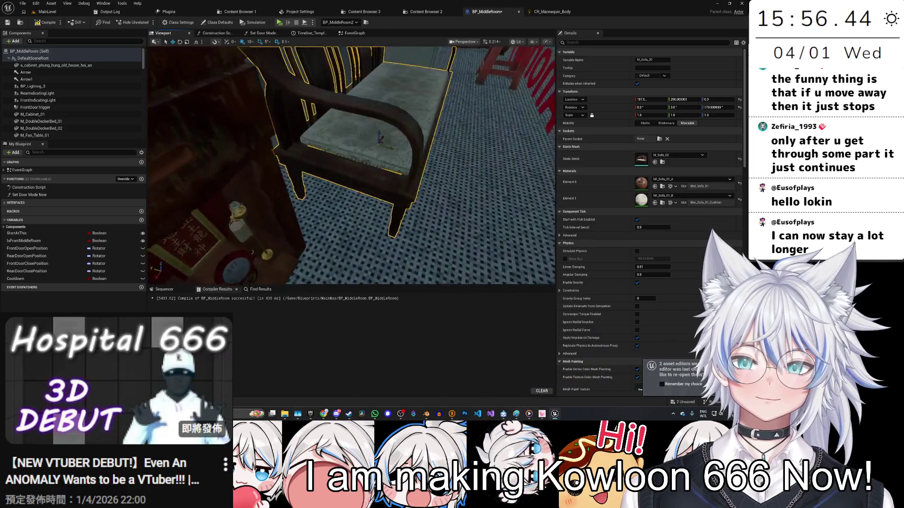
scroll(382, 162, "down", 1)
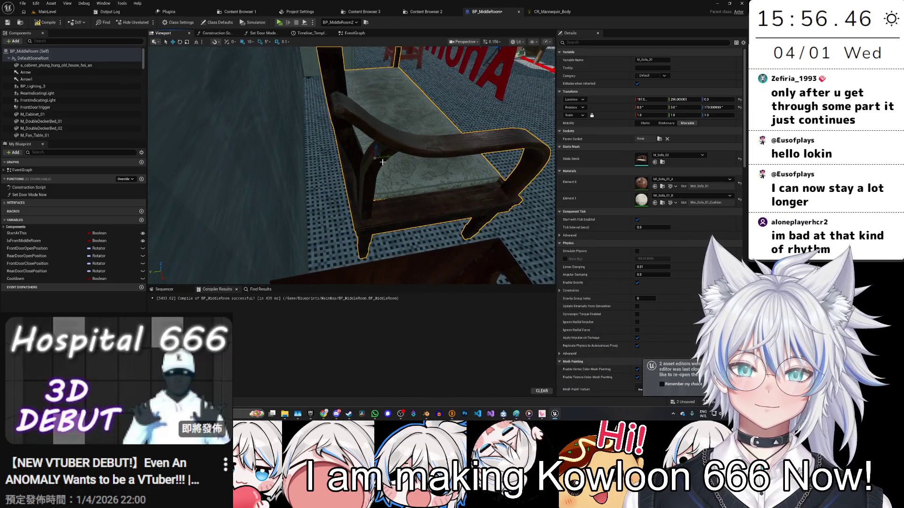
scroll(386, 160, "down", 1)
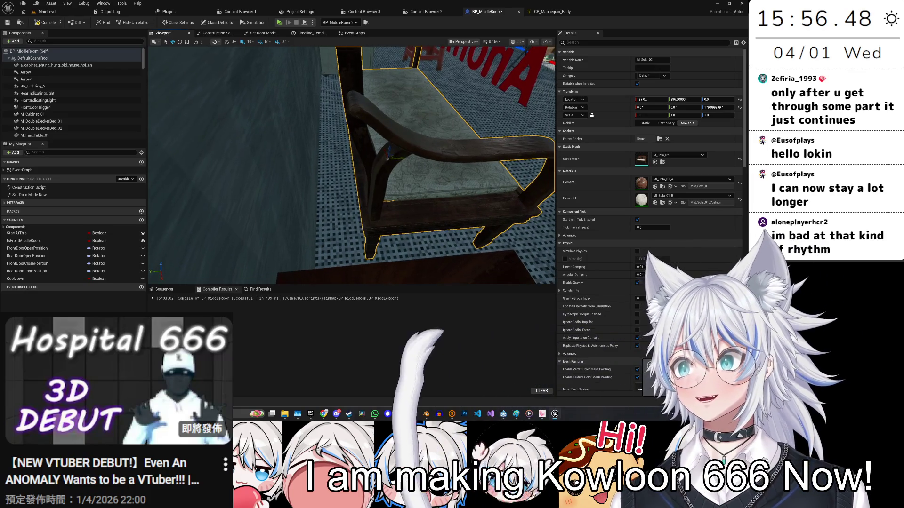
scroll(386, 160, "down", 1)
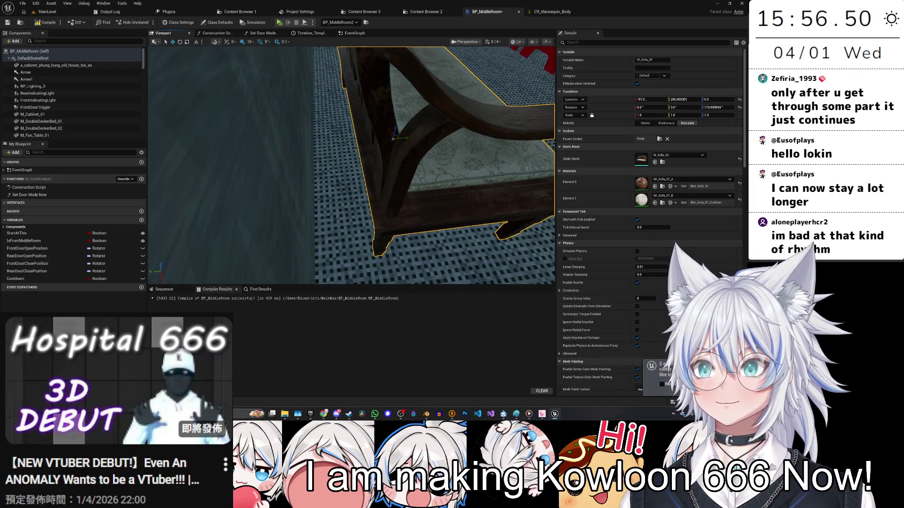
mouse_move(383, 141)
left_mouse_down()
mouse_move(365, 178)
mouse_move(385, 142)
left_mouse_up()
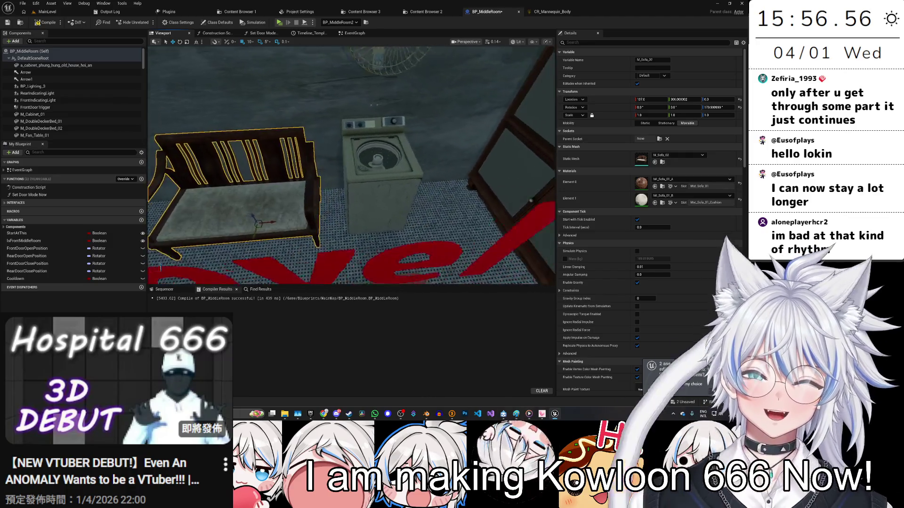
left_click(56, 65)
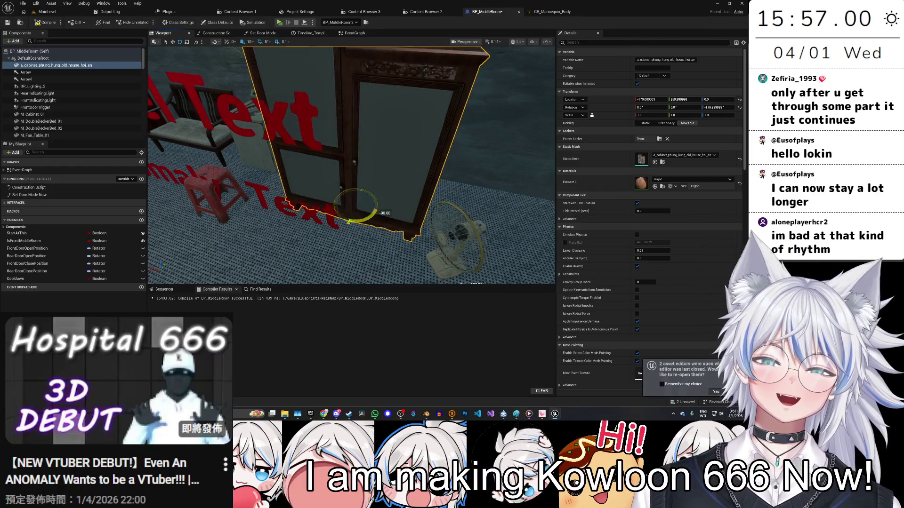
Step: Snap the glass-door cabinet to -180° and the drawer cabinet to -90°, saving the blueprint
mouse_move(358, 207)
left_mouse_down()
mouse_move(365, 222)
mouse_move(335, 210)
mouse_move(342, 230)
mouse_move(294, 192)
mouse_move(438, 209)
mouse_move(294, 252)
left_mouse_up()
left_click(306, 209)
key("ctrl+s")
left_click_drag(320, 246, 316, 249)
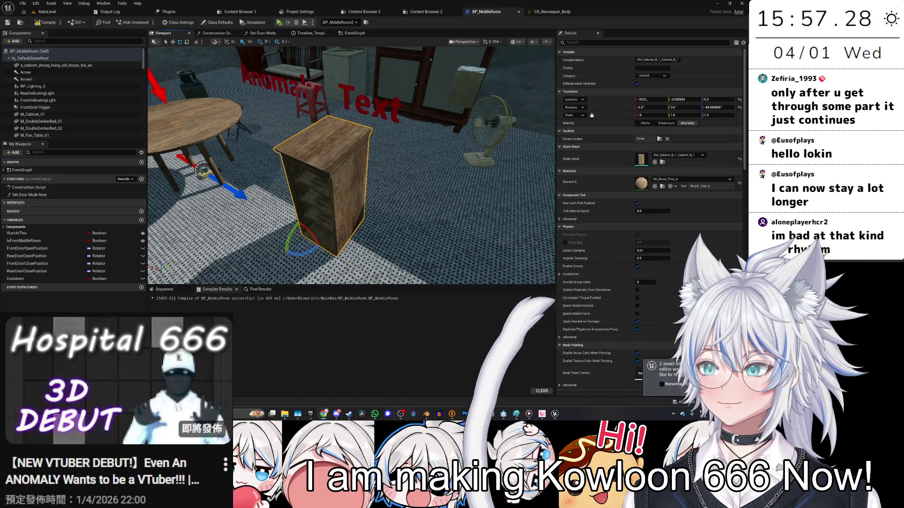
Step: Bring Chrome forward, maximize it, and open the 'oo ee a e a Cat Green Screen' video
left_click(323, 414)
left_click_drag(377, 94, 383, 1)
left_click(113, 101)
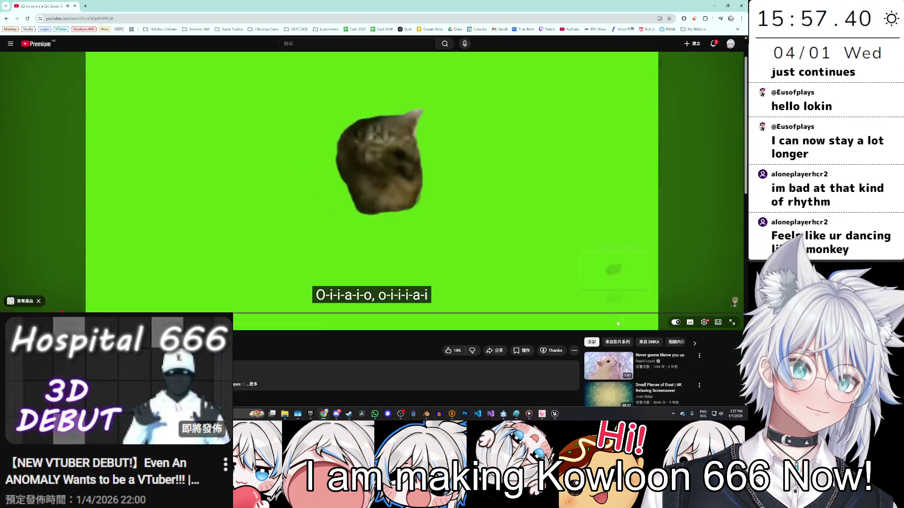
Step: Open 'Never gonna Meow you up' in a new tab, pause the cat video, and watch it
right_click(604, 324)
left_click(634, 177)
left_click(316, 188)
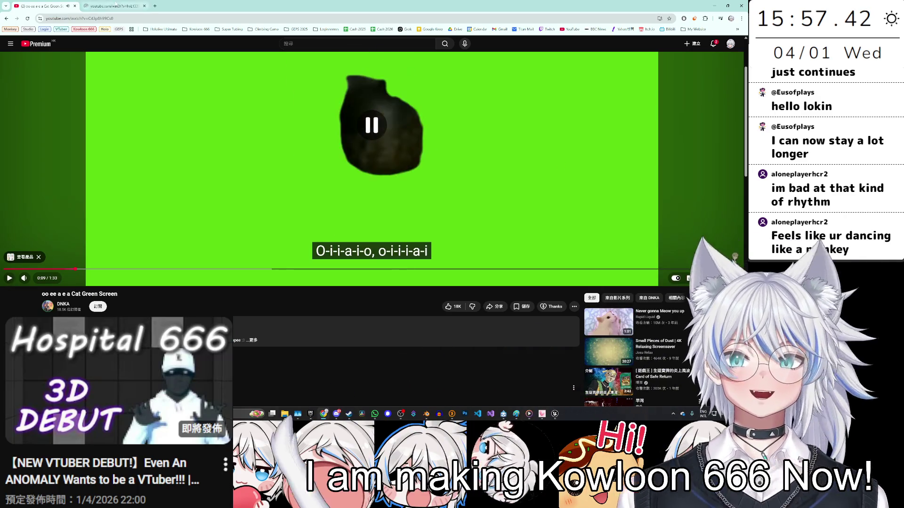
key("ctrl+Tab")
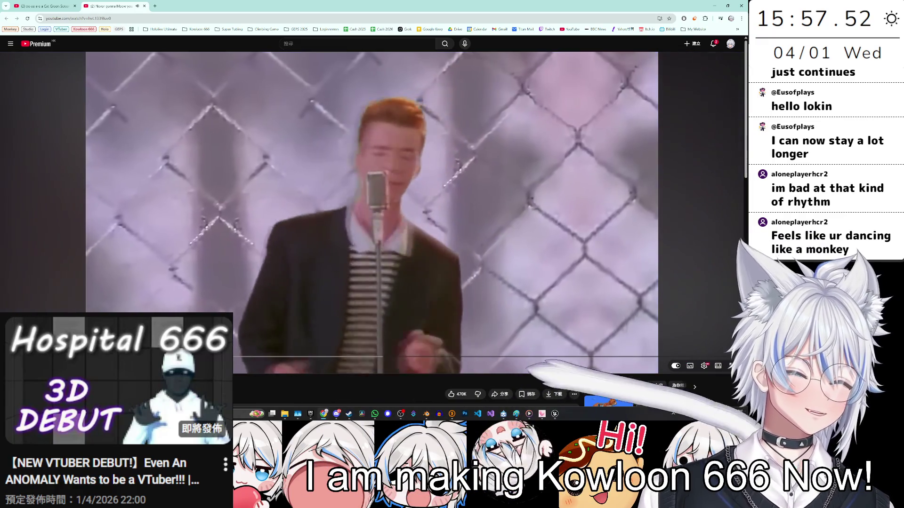
left_click(324, 249)
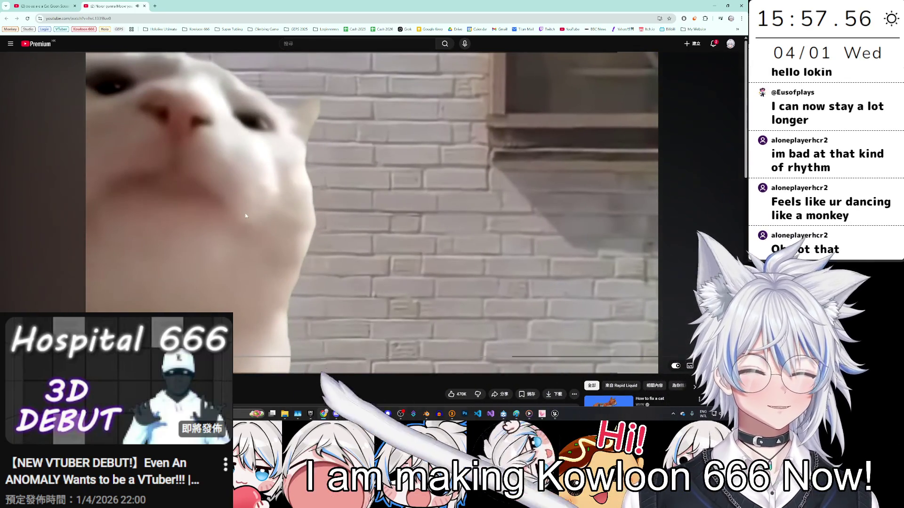
Step: Briefly resume and pause the 'Never gonna Meow you up' video again
scroll(259, 228, "down", 2)
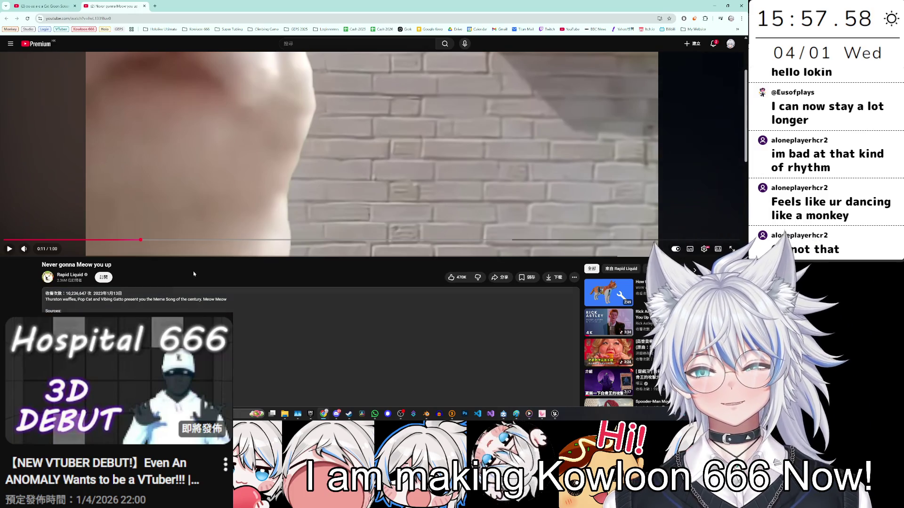
scroll(237, 206, "up", 2)
left_click(202, 168)
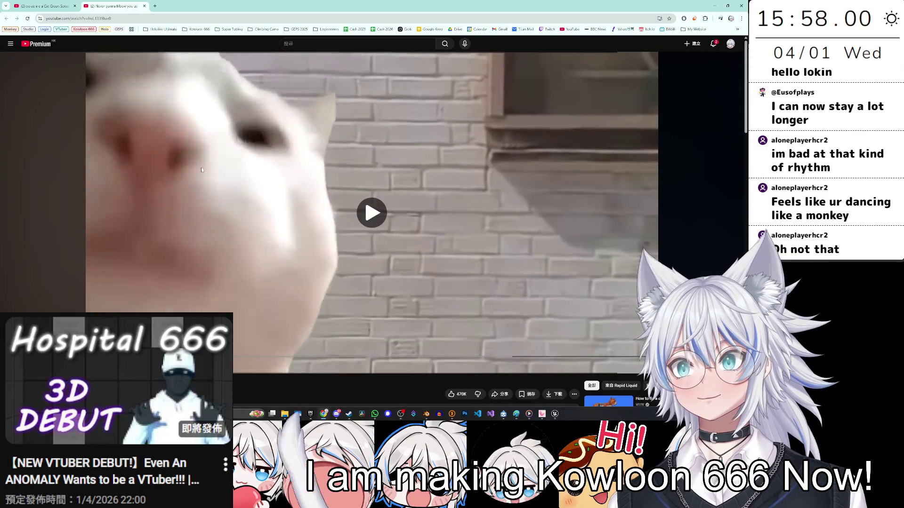
left_click(202, 167)
scroll(397, 182, "down", 3)
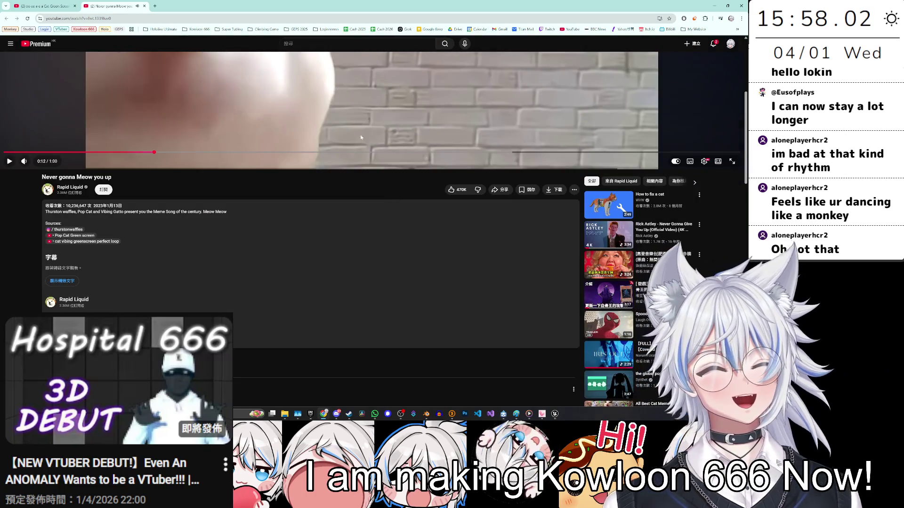
Step: From the green-screen tab, drag 'All Best Cat Memes' into a new tab and pause it
left_click(47, 6)
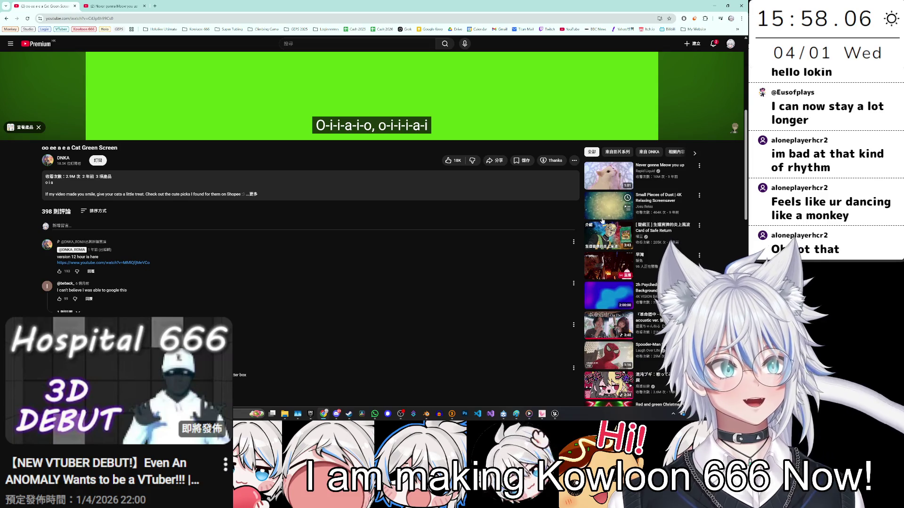
scroll(603, 288, "down", 5)
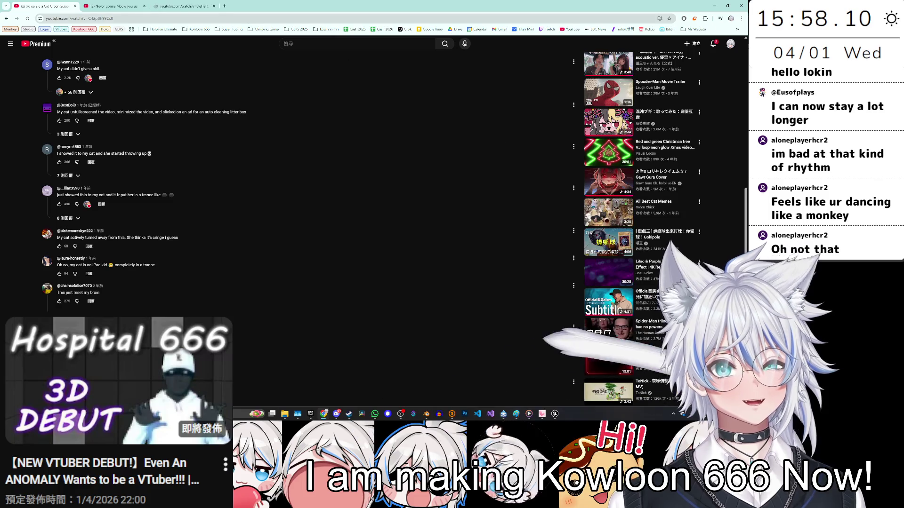
left_click_drag(582, 354, 203, 7)
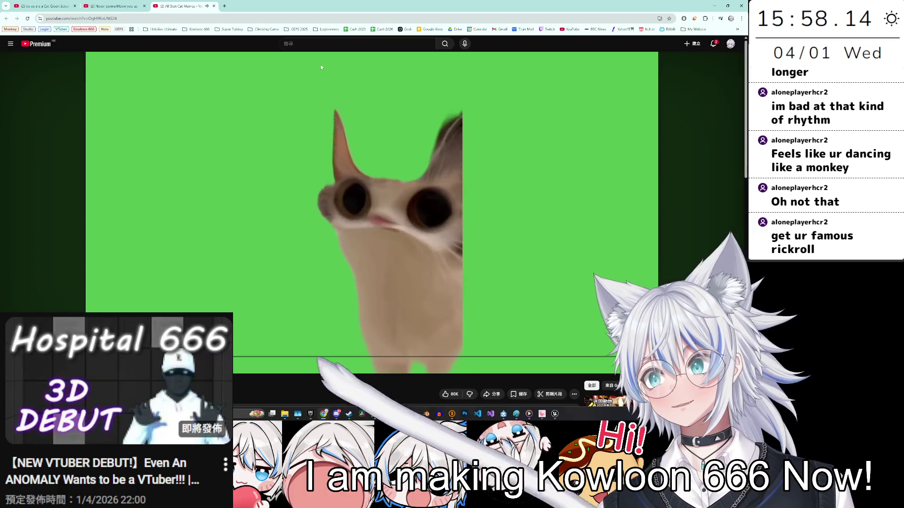
left_click(233, 174)
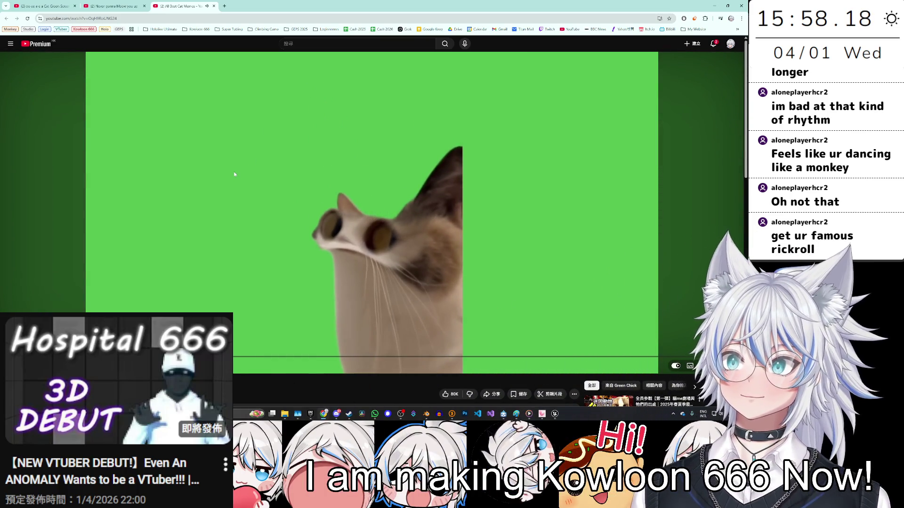
left_click(277, 198)
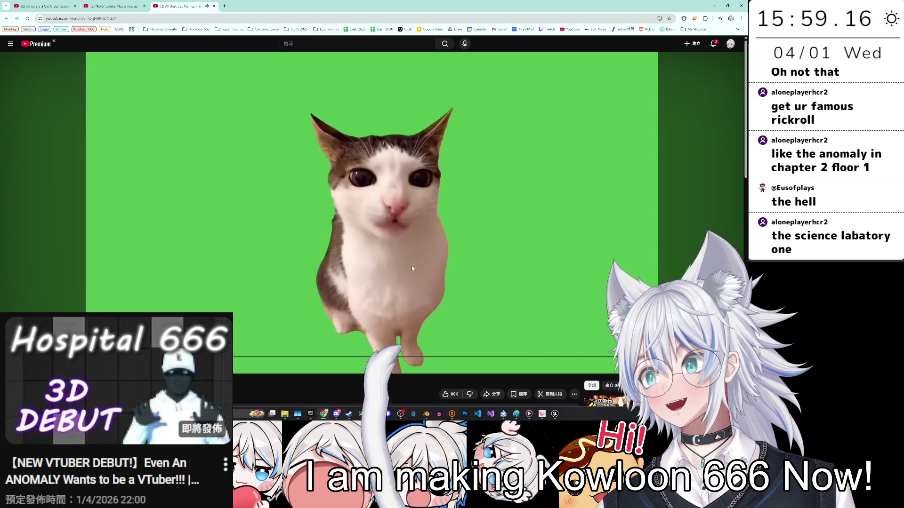
scroll(408, 272, "down", 1)
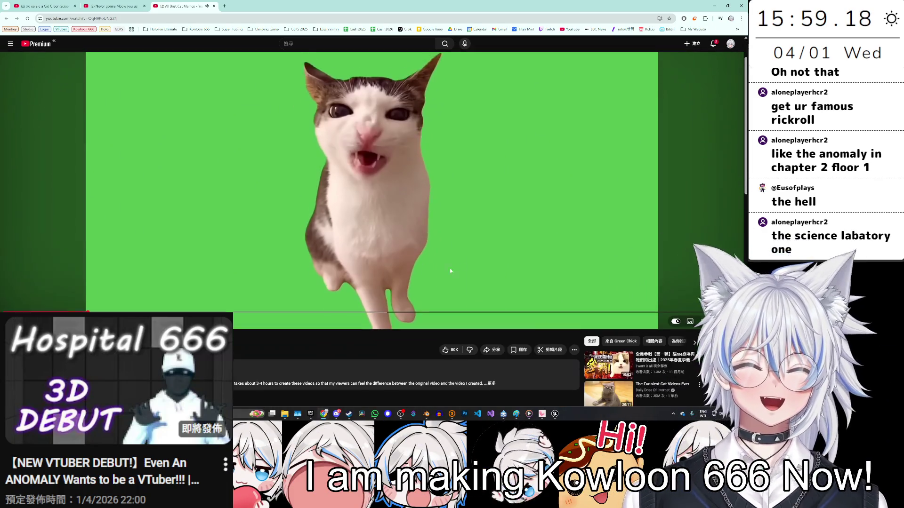
scroll(375, 347, "up", 1)
Step: Pause the cat memes video and search 'meme with music' in a new YouTube tab
left_click(97, 58)
middle_click(41, 44)
left_click(255, 6)
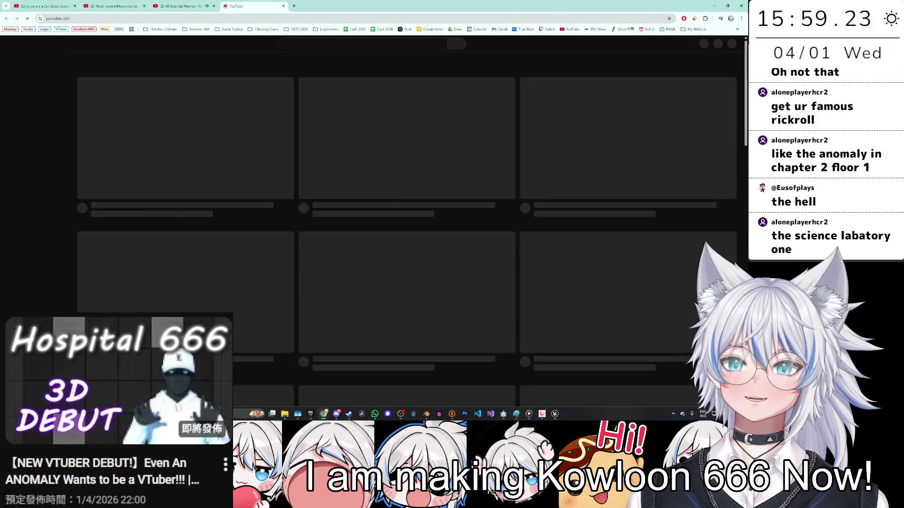
left_click(300, 46)
type("meme")
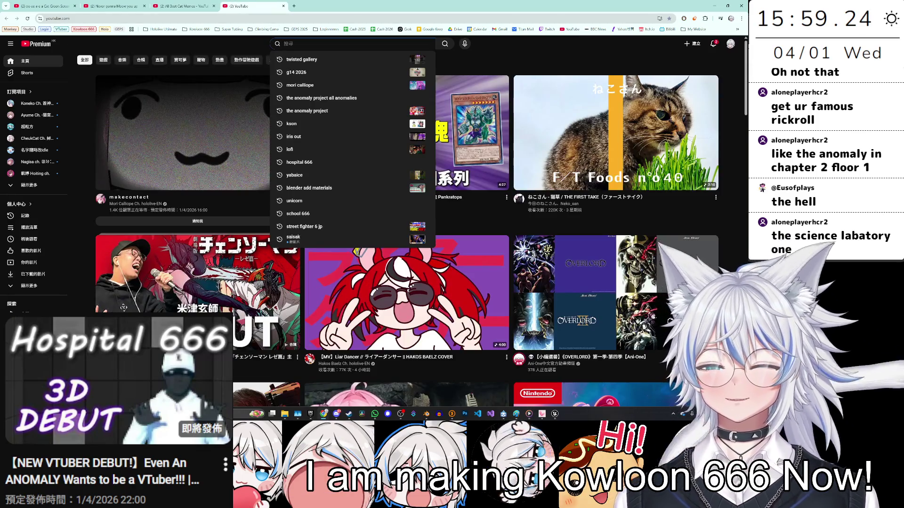
type(" we")
type(" with m")
type("usic")
key("Return")
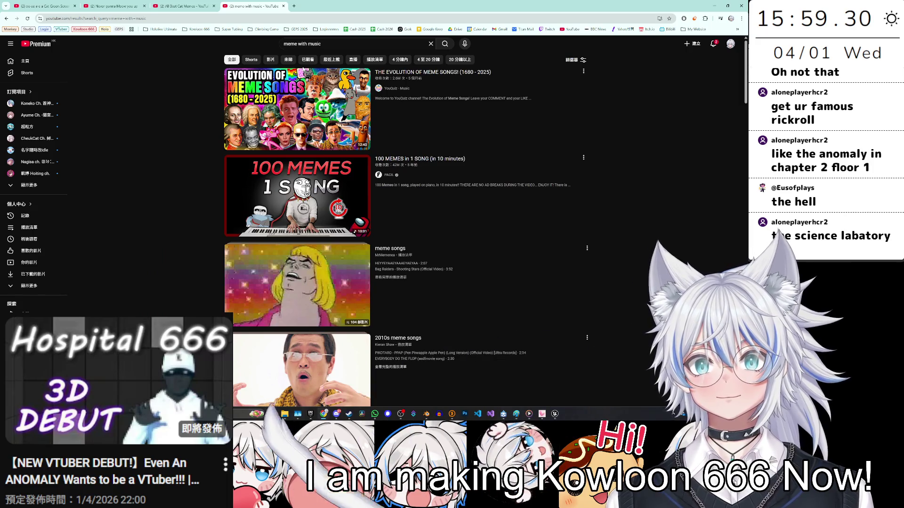
Step: Open 'Evolution of Meme Songs' in a new tab and scrub it ahead to 5:32
middle_click(325, 137)
scroll(325, 138, "down", 2)
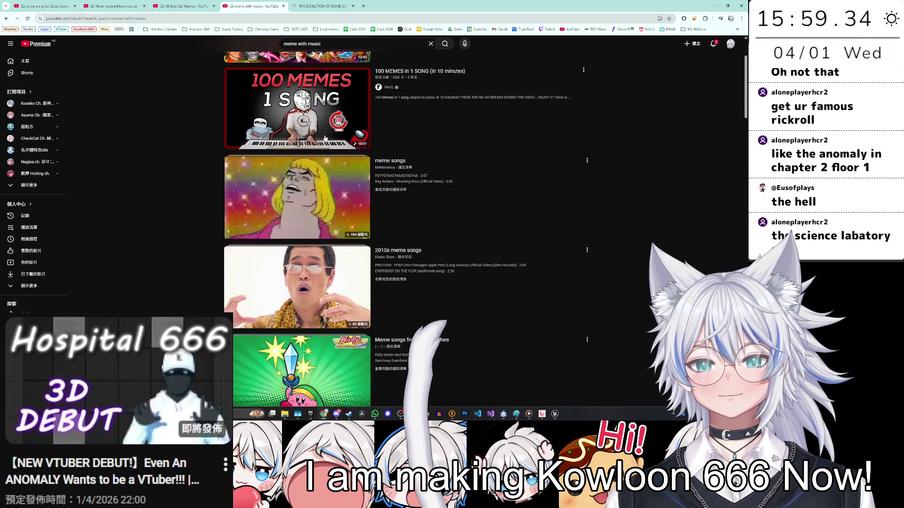
scroll(288, 255, "down", 2)
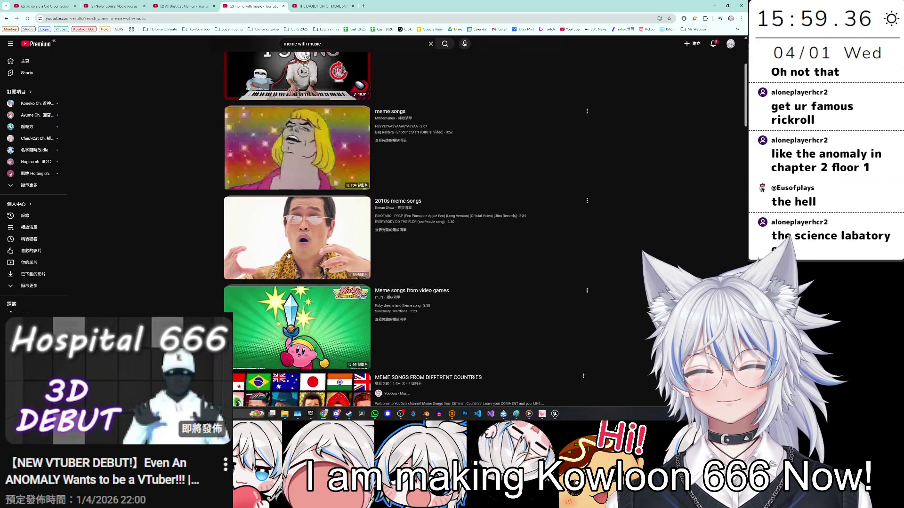
scroll(288, 254, "up", 3)
key("ctrl+Tab")
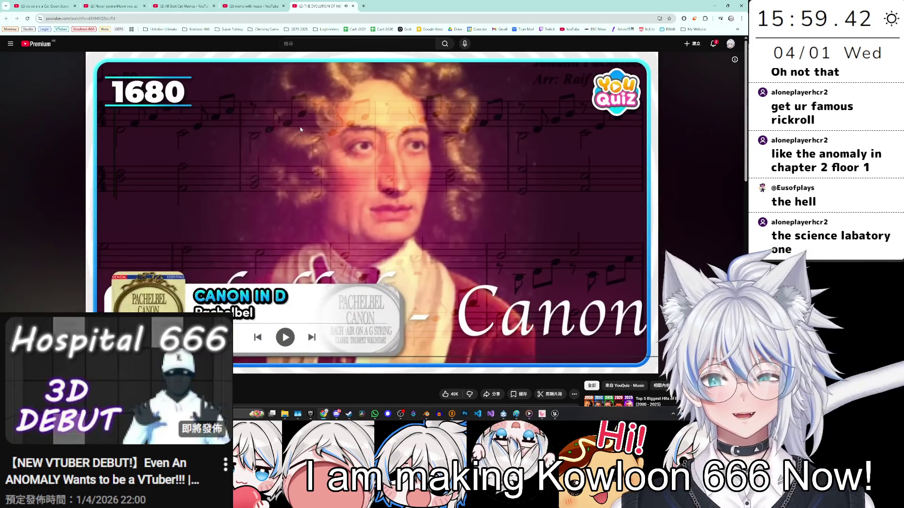
key("Right")
key("Right")
key("Right")
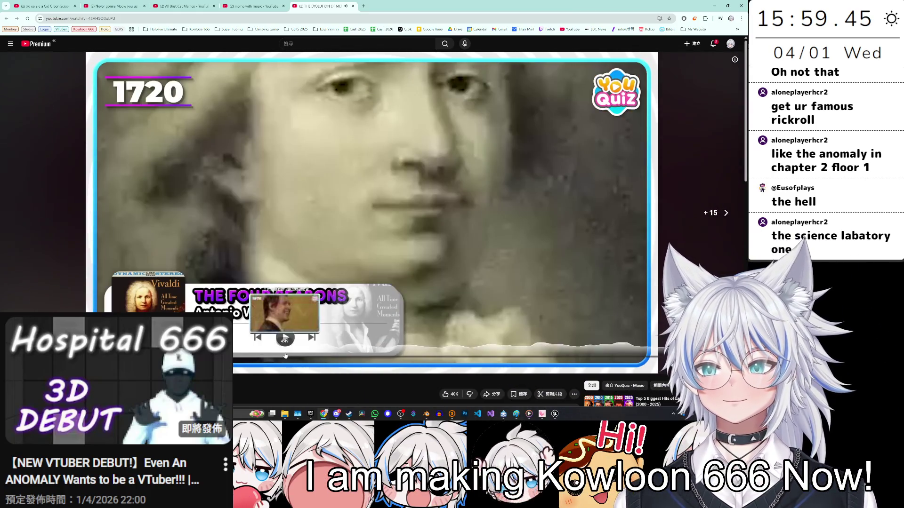
left_click_drag(285, 356, 326, 359)
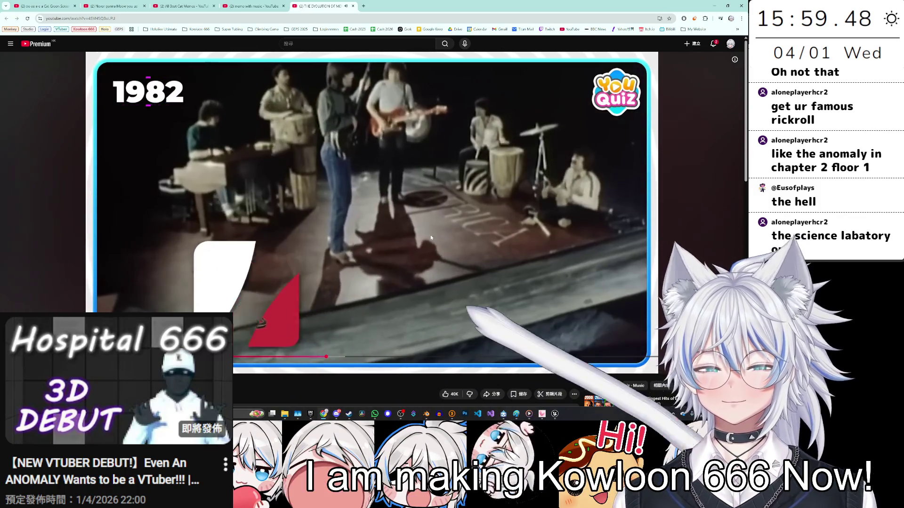
left_click(367, 67)
Step: Close the meme songs tab and resume the All Best Cat Memes video
left_click(353, 6)
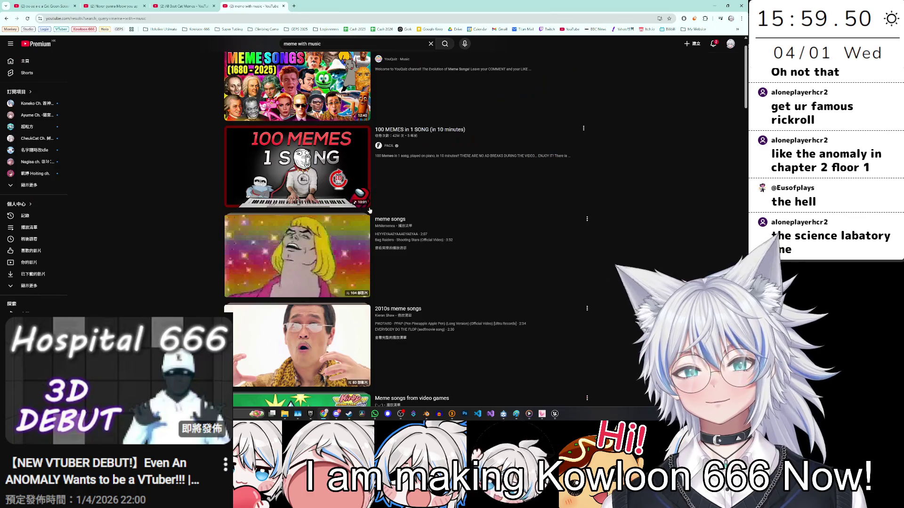
left_click(182, 5)
left_click(322, 189)
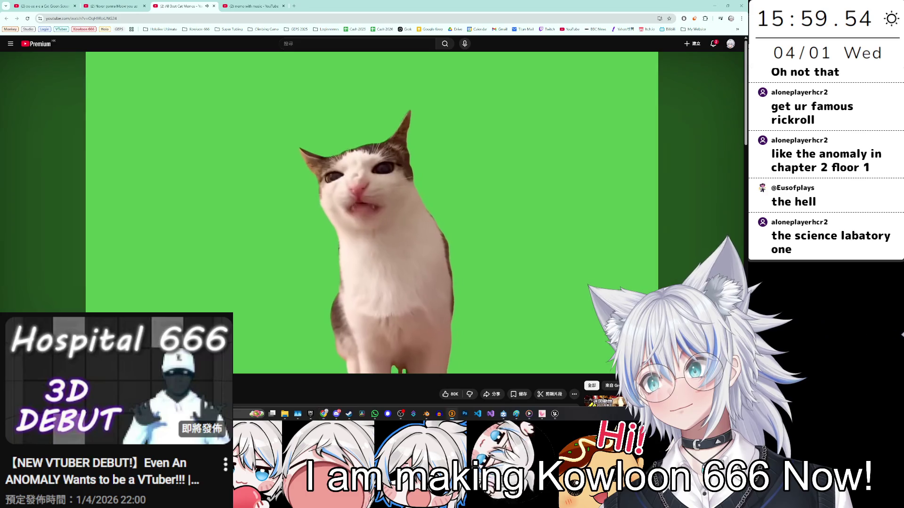
Step: Pause the cat video and search 'science labatory meme' in a new YouTube tab
key("space")
left_click(14, 47)
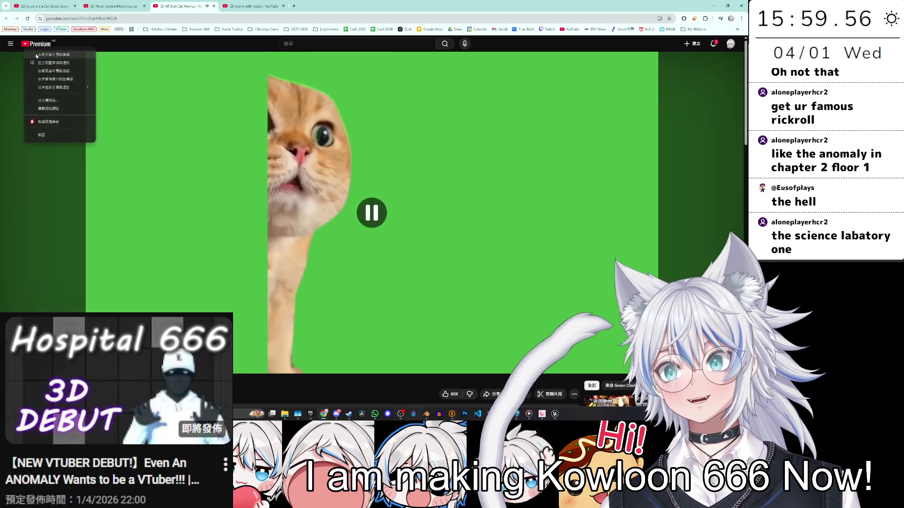
left_click(42, 61)
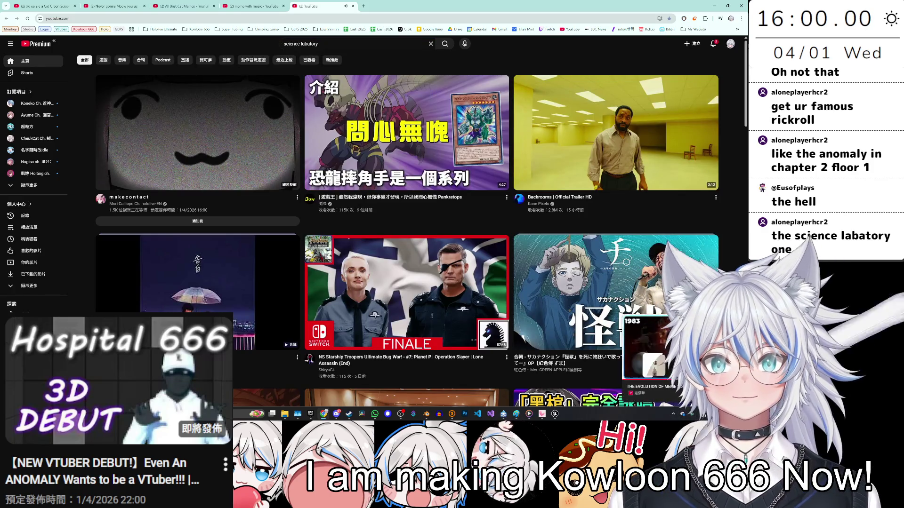
left_click(318, 44)
type("meme")
key("Return")
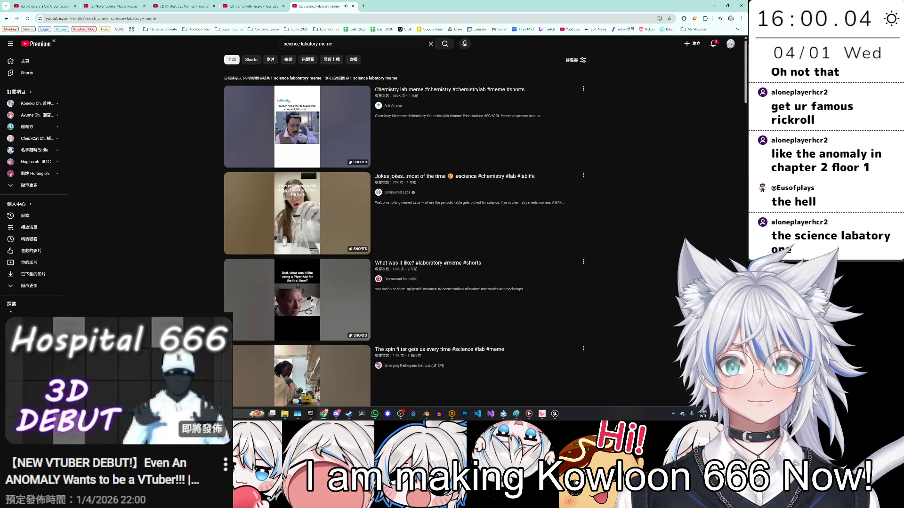
Step: Preview the Chemistry lab meme short, return to results, then switch back to All Best Cat Memes
scroll(434, 273, "down", 2)
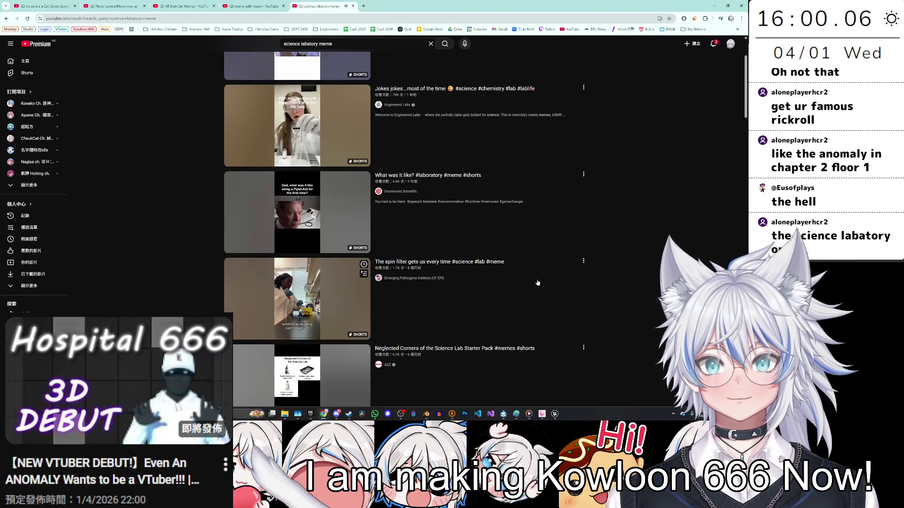
scroll(434, 273, "up", 2)
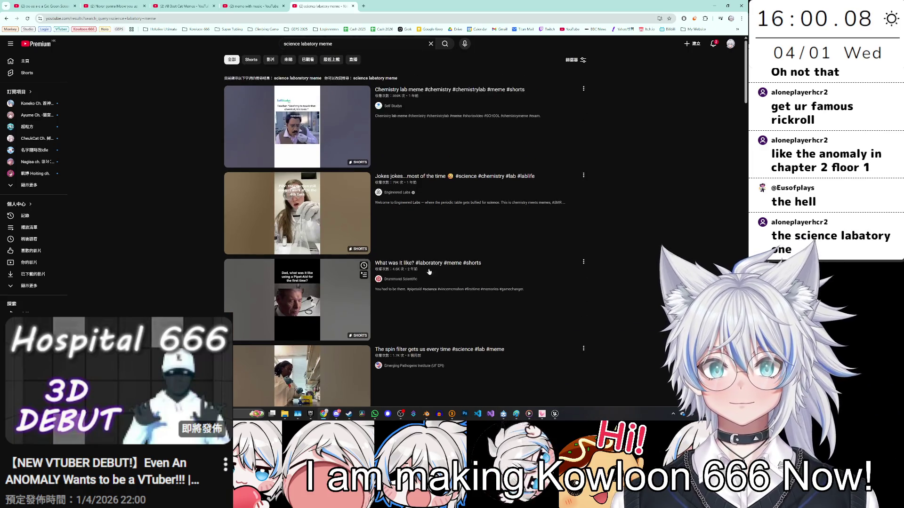
left_click(331, 134)
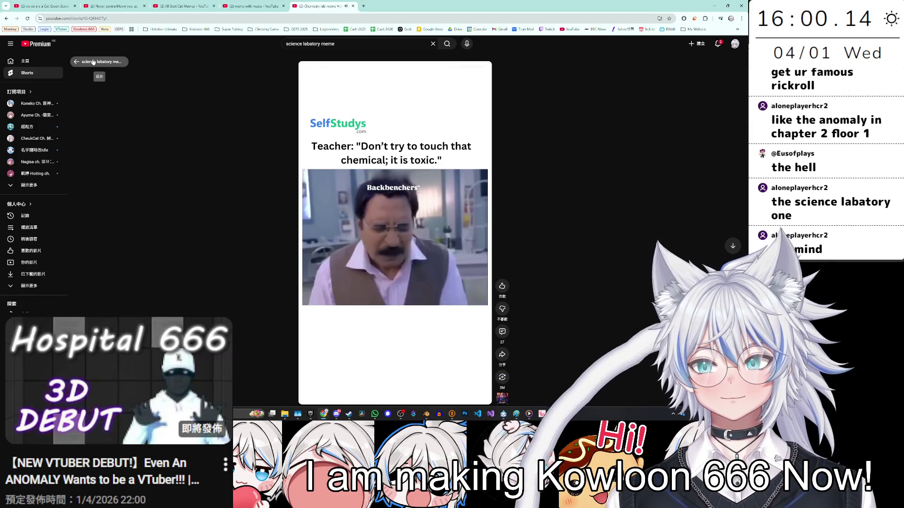
key("alt+Left")
scroll(259, 198, "down", 3)
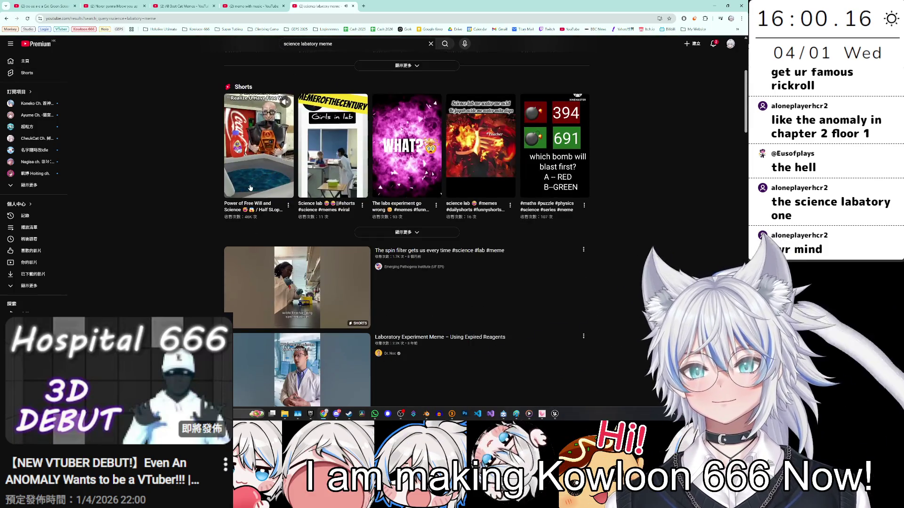
scroll(258, 198, "down", 5)
scroll(258, 198, "down", 1)
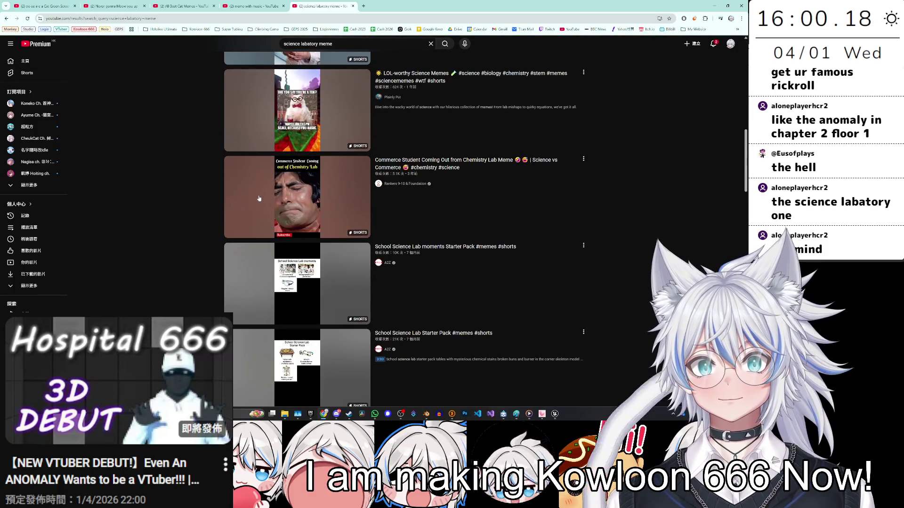
key("ctrl+shift+Tab")
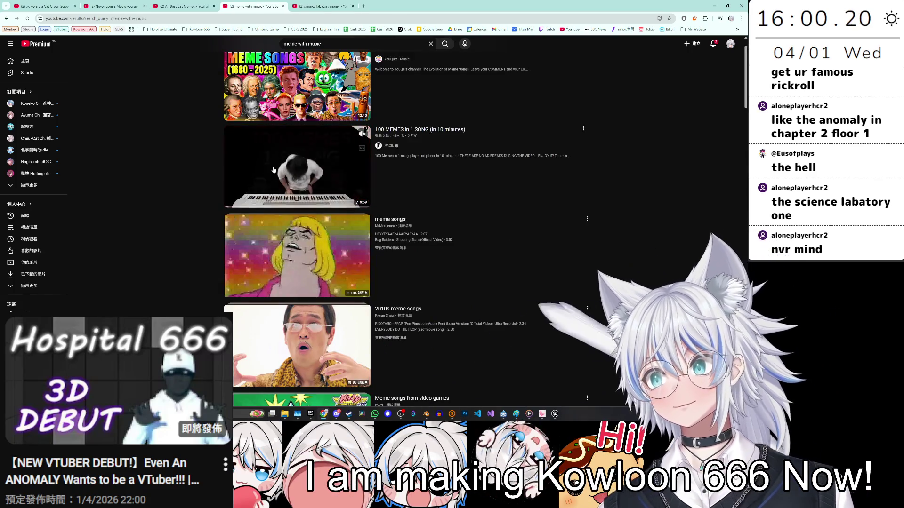
left_click(216, 4)
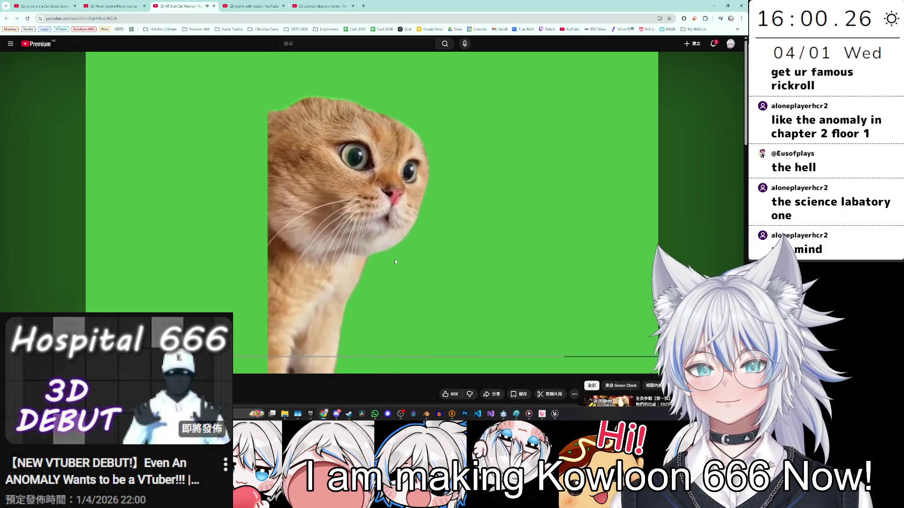
Step: Jump to a later clip in the cat memes video, then seek +10, -5 and +5 seconds
scroll(396, 261, "down", 2)
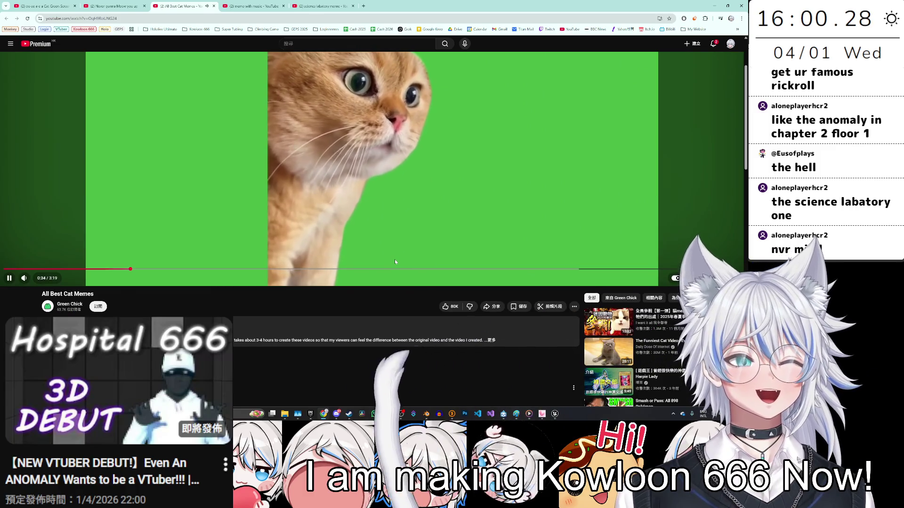
scroll(400, 244, "up", 2)
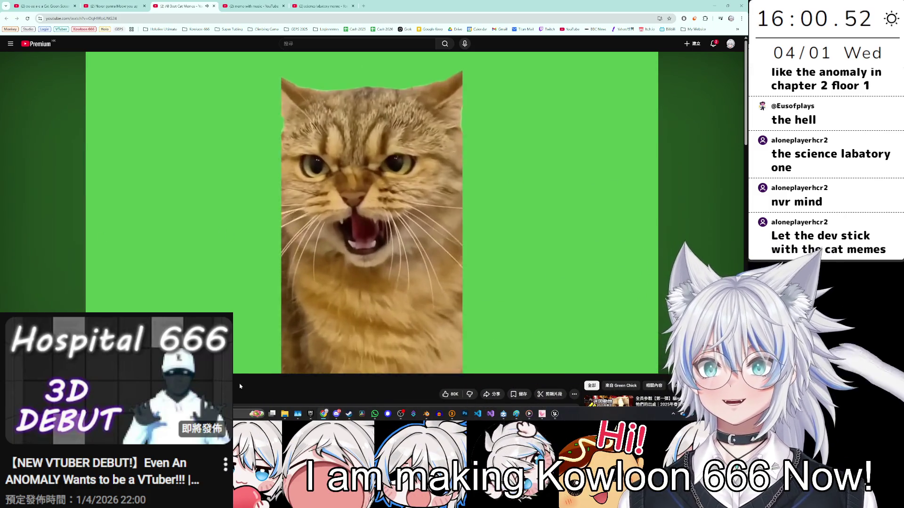
left_click_drag(226, 356, 226, 356)
left_click_drag(225, 311, 225, 311)
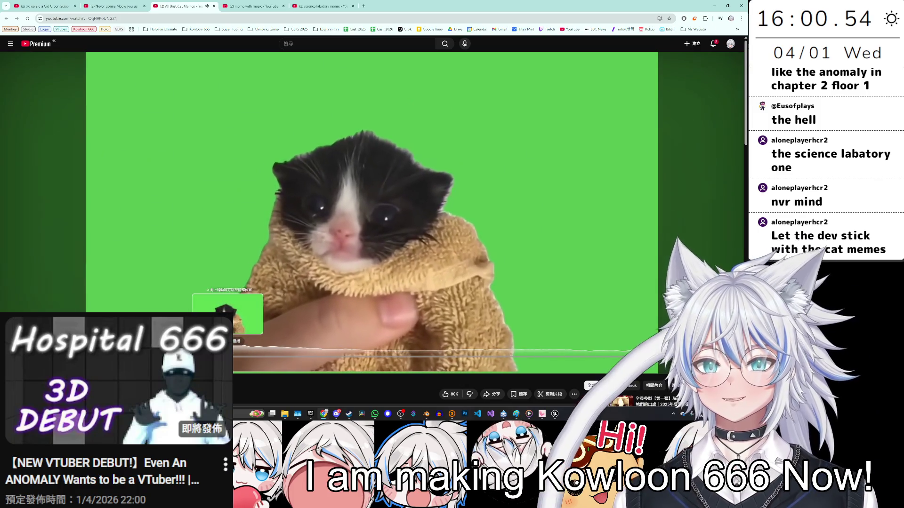
left_click(333, 246)
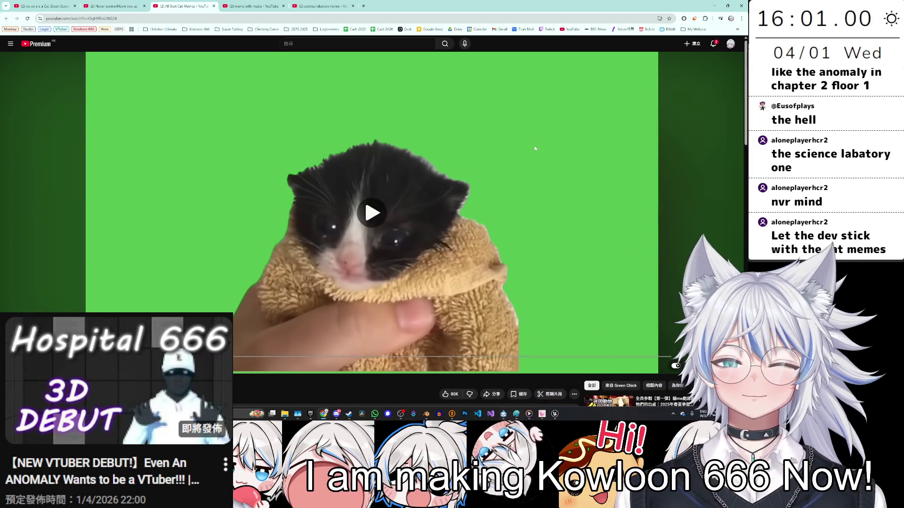
key("l")
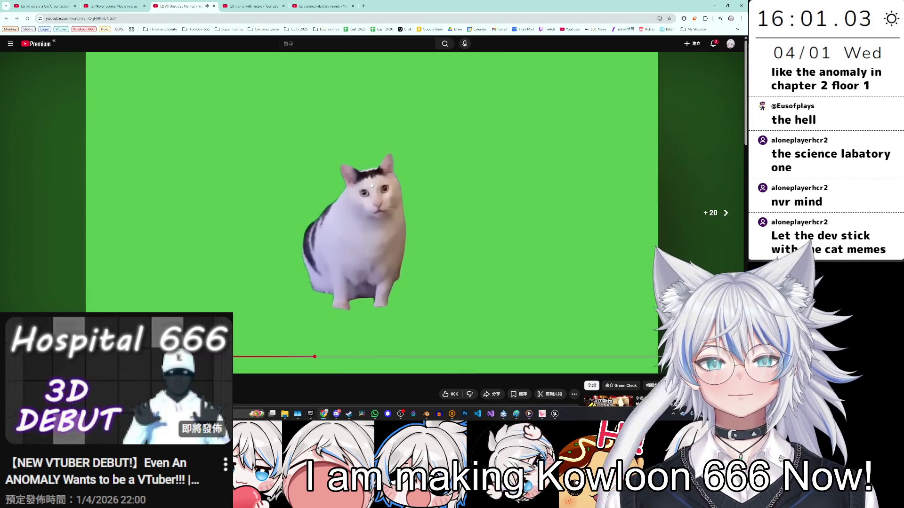
key("Left")
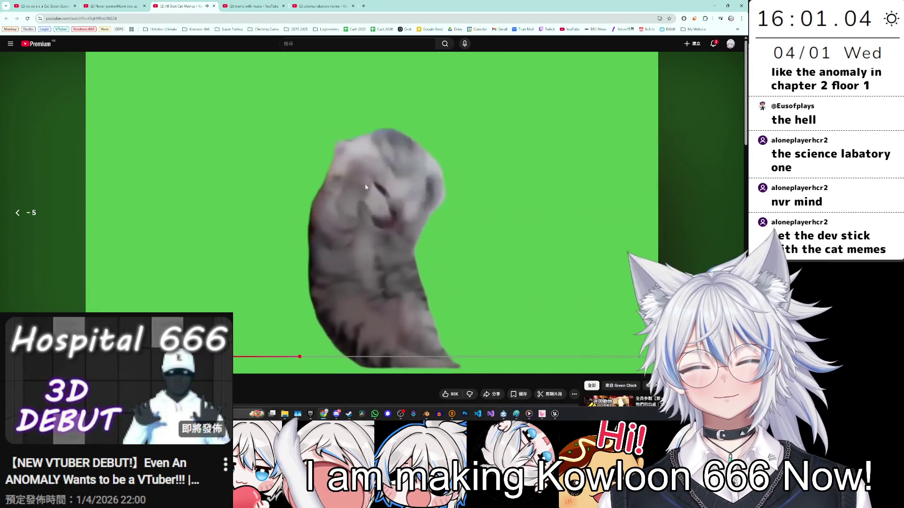
key("Right")
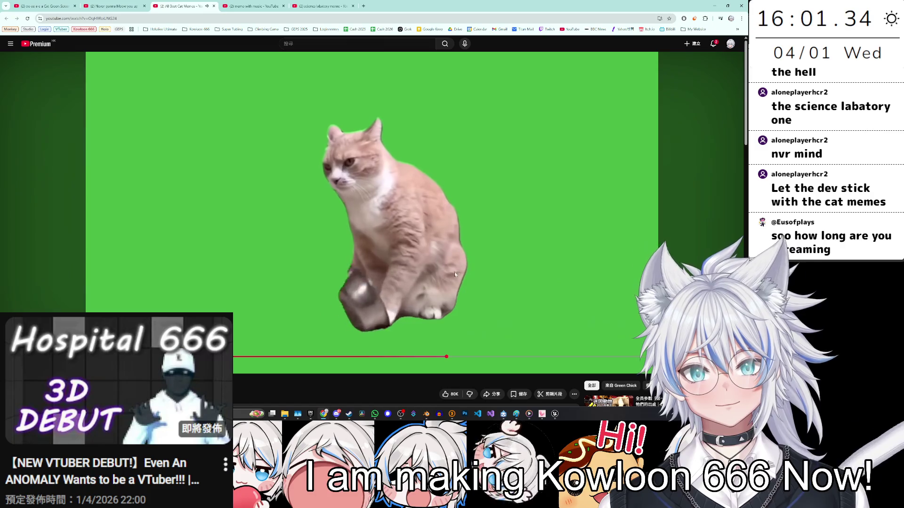
Step: Skip back and forth through more cat clips, restart the video, then go to 'Never gonna Meow you up'
left_click(477, 244)
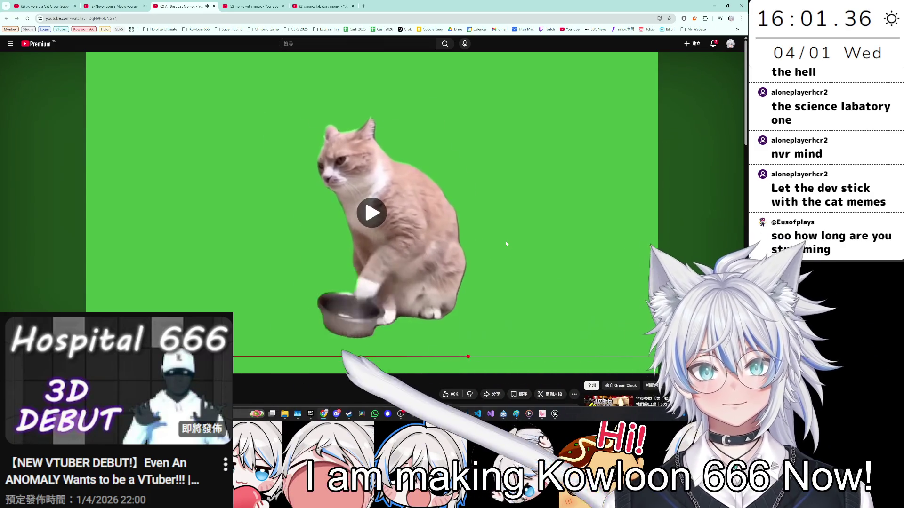
key("Left")
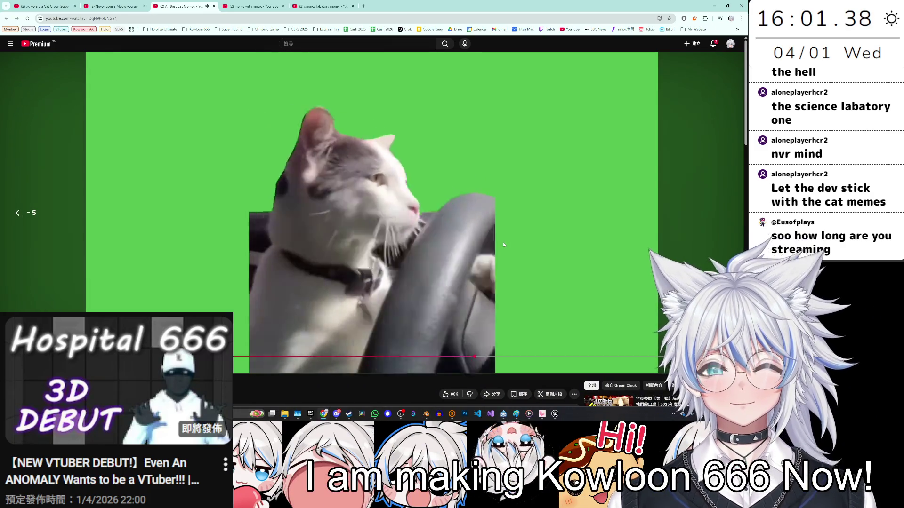
key("l")
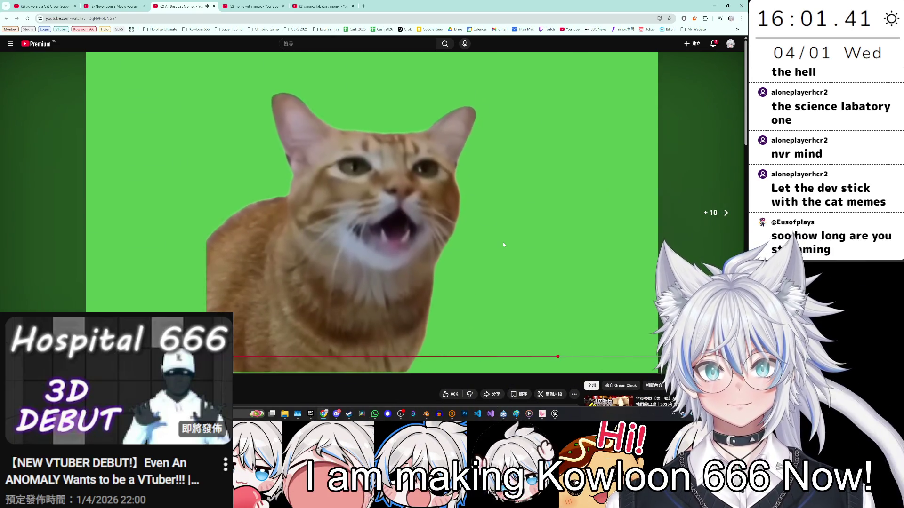
key("l")
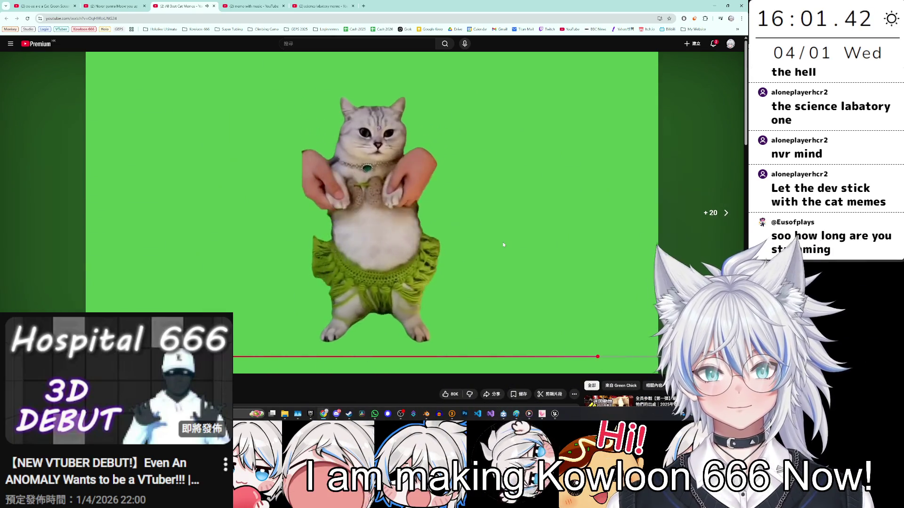
key("Right")
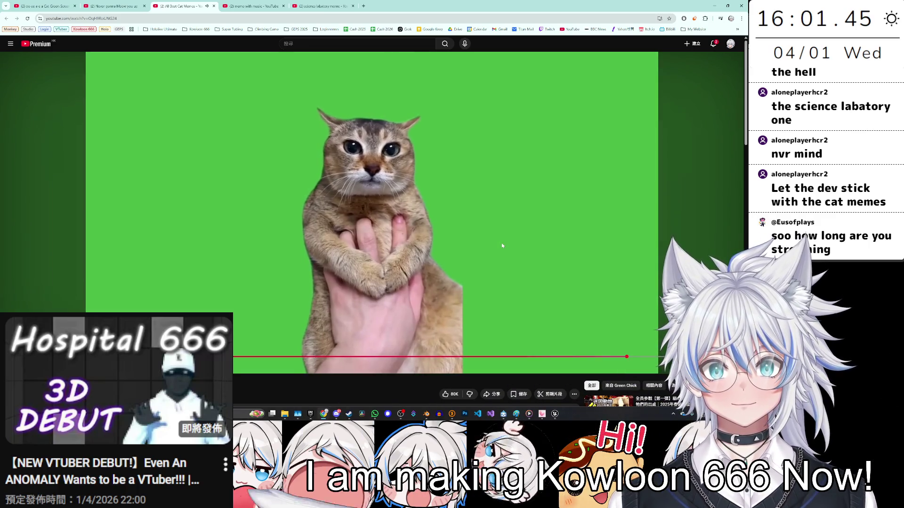
key("Left")
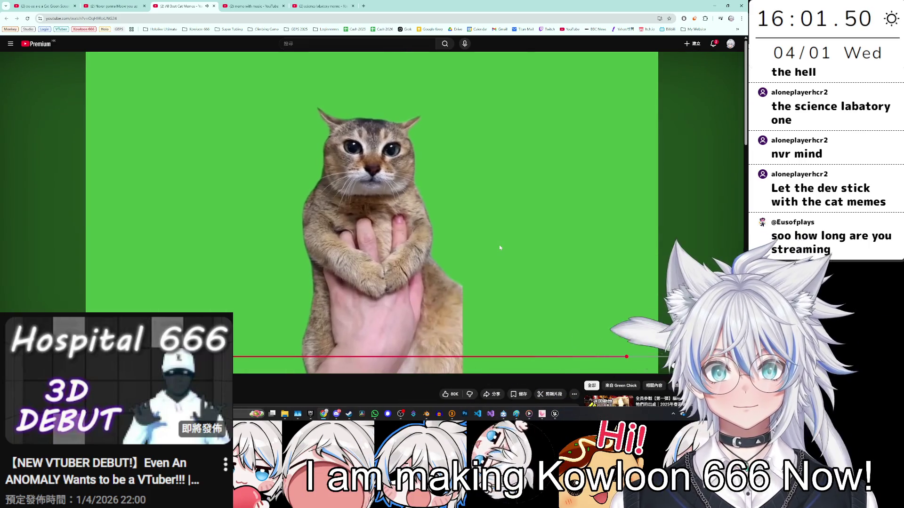
key("Right")
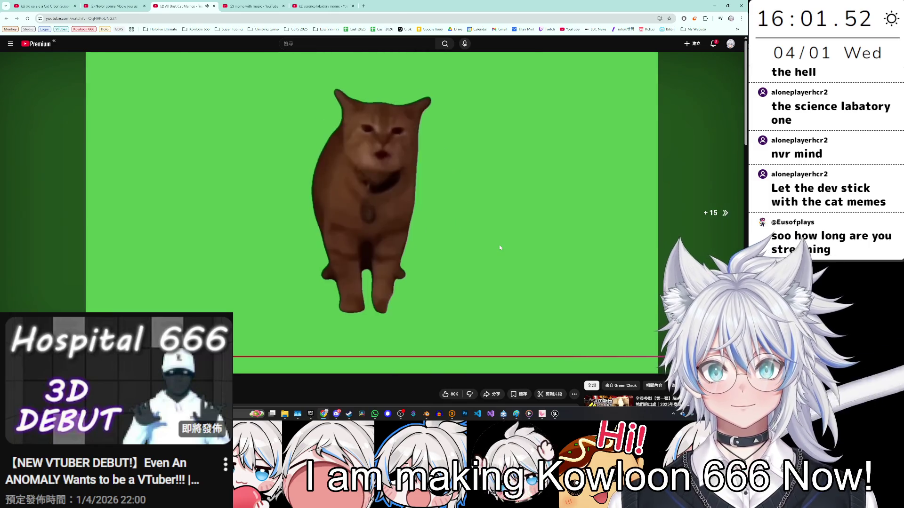
key("0")
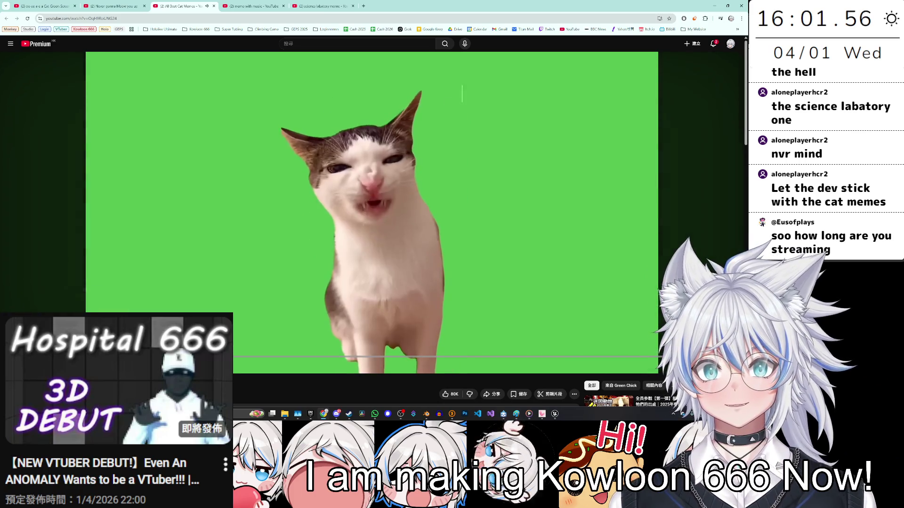
left_click(126, 3)
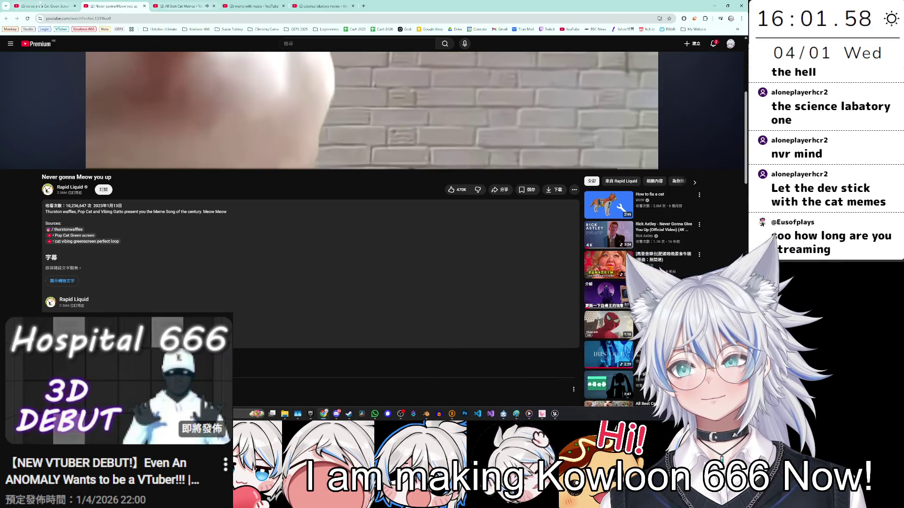
Step: On the green-screen tab, browse the page and resume the cat video
left_click(40, 3)
scroll(354, 388, "up", 10)
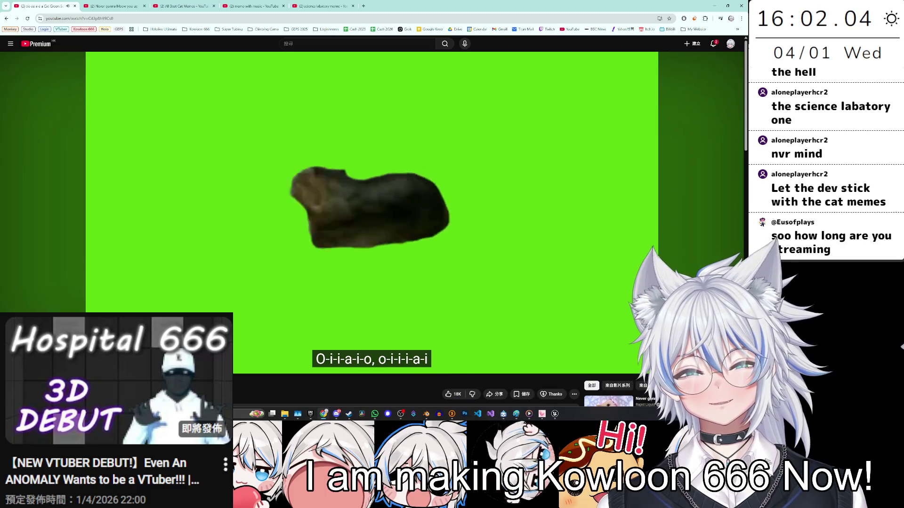
scroll(441, 367, "down", 2)
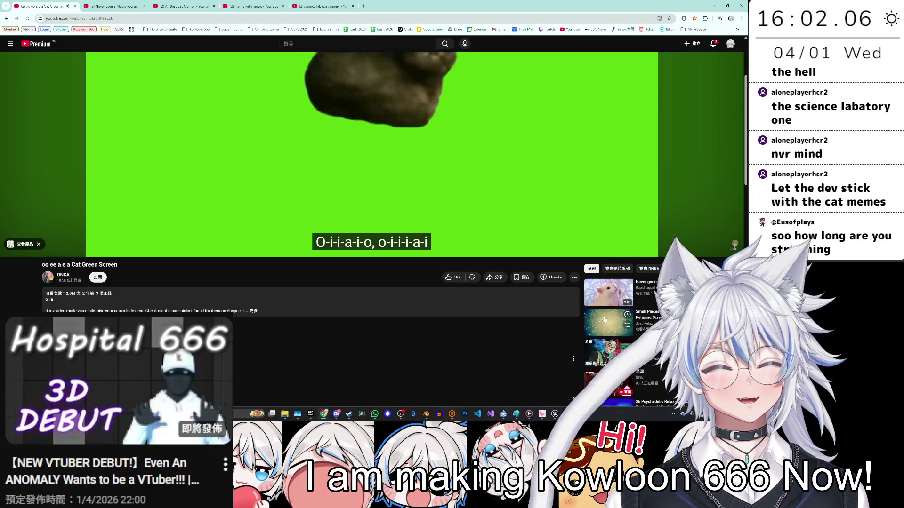
scroll(545, 330, "down", 2)
scroll(552, 319, "down", 6)
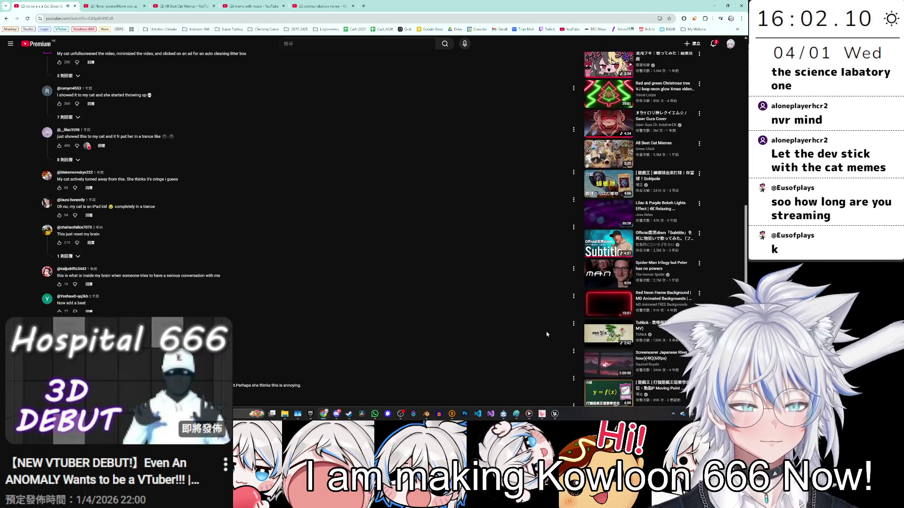
scroll(546, 334, "up", 10)
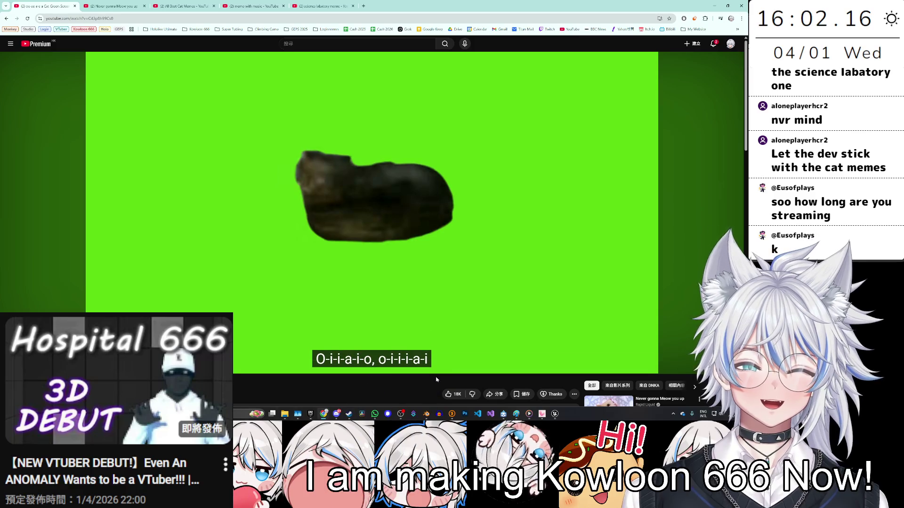
scroll(436, 381, "down", 2)
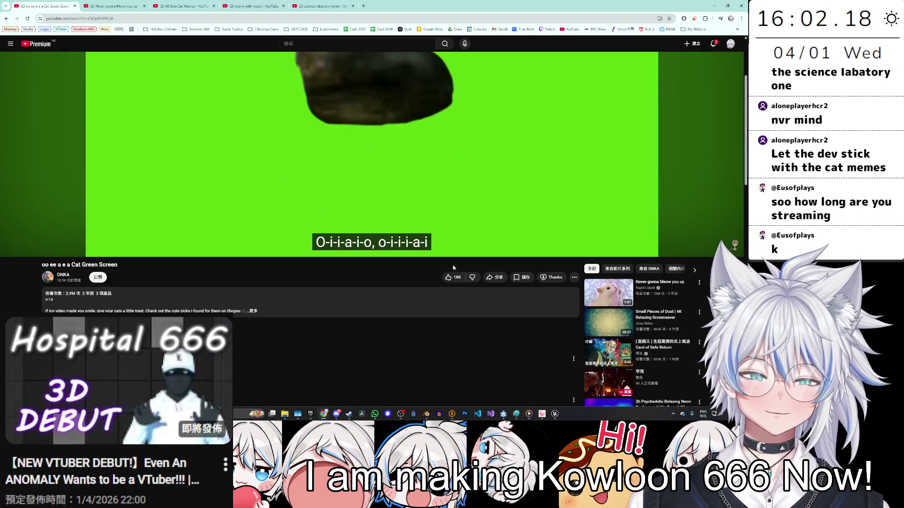
scroll(386, 273, "down", 2)
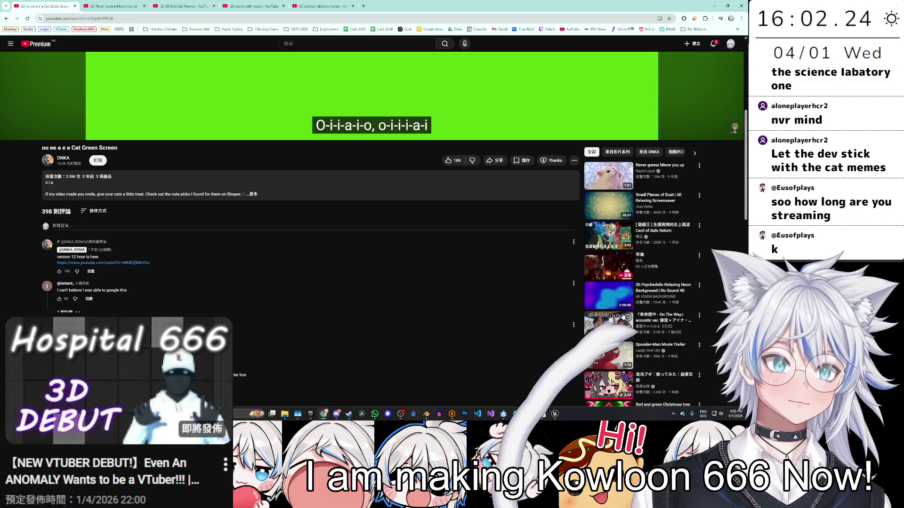
scroll(621, 316, "down", 2)
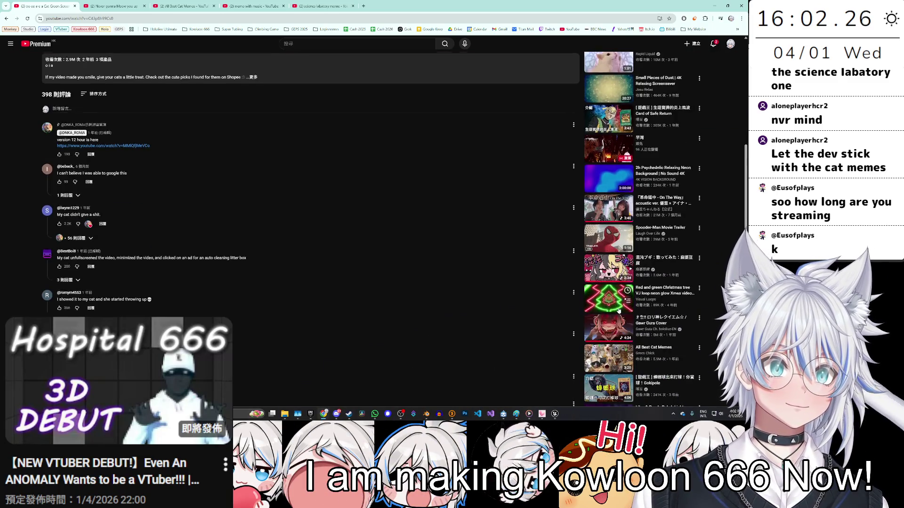
scroll(129, 290, "up", 8)
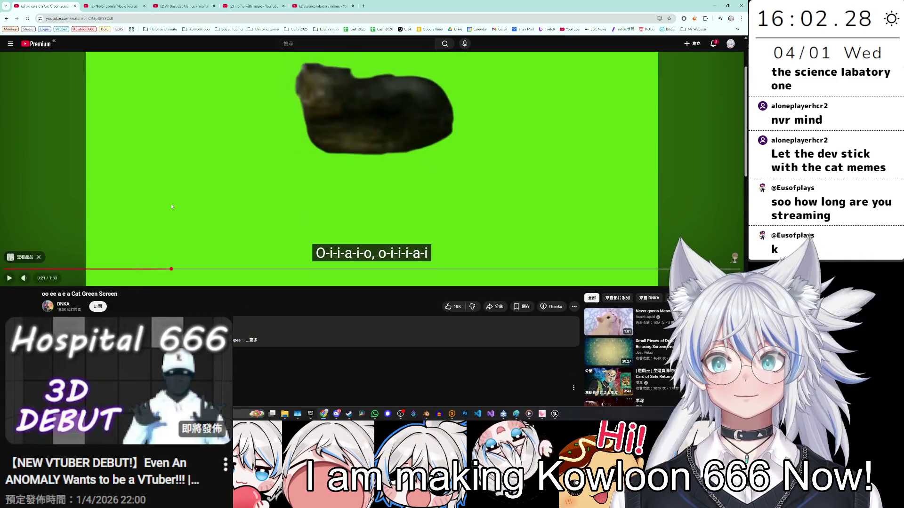
left_click(172, 206)
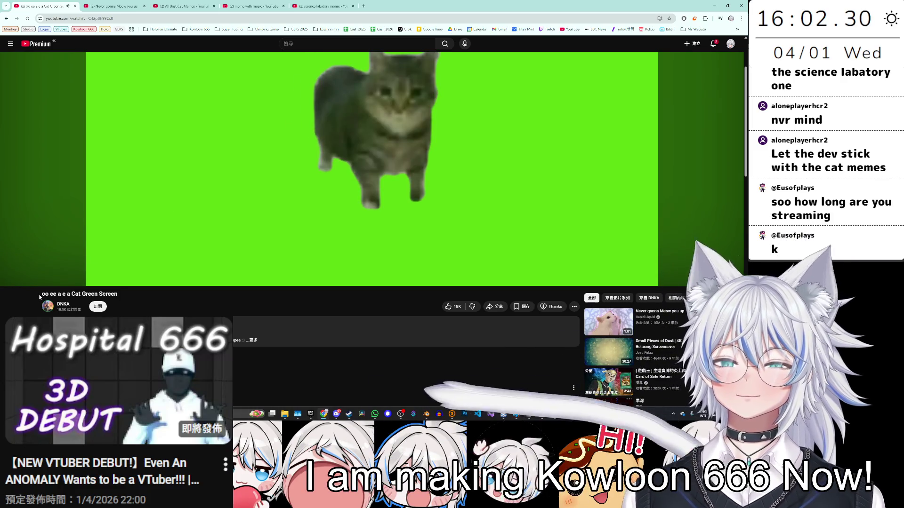
Step: Copy the title 'oo ee a e a Cat', search it in the Meow tab, and browse the results
left_click_drag(40, 295, 80, 295)
key("ctrl+c")
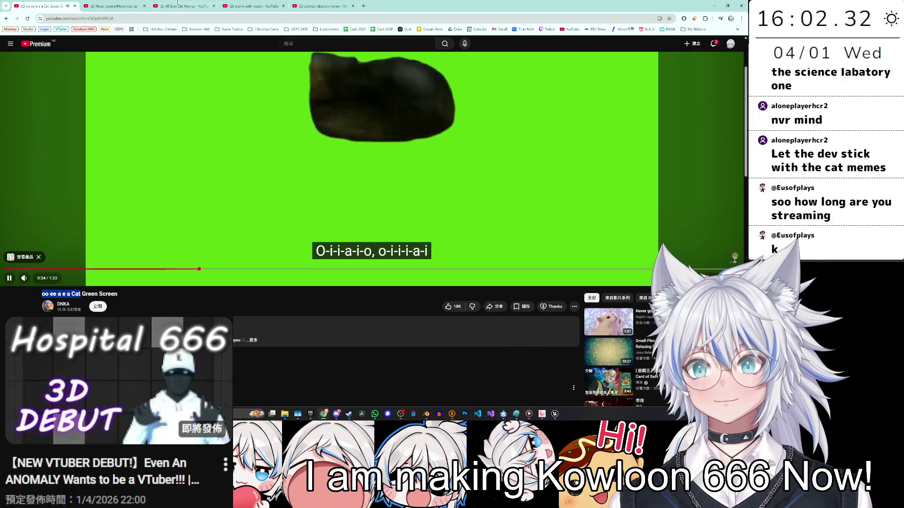
left_click(113, 6)
left_click(329, 43)
key("ctrl+v")
key("Return")
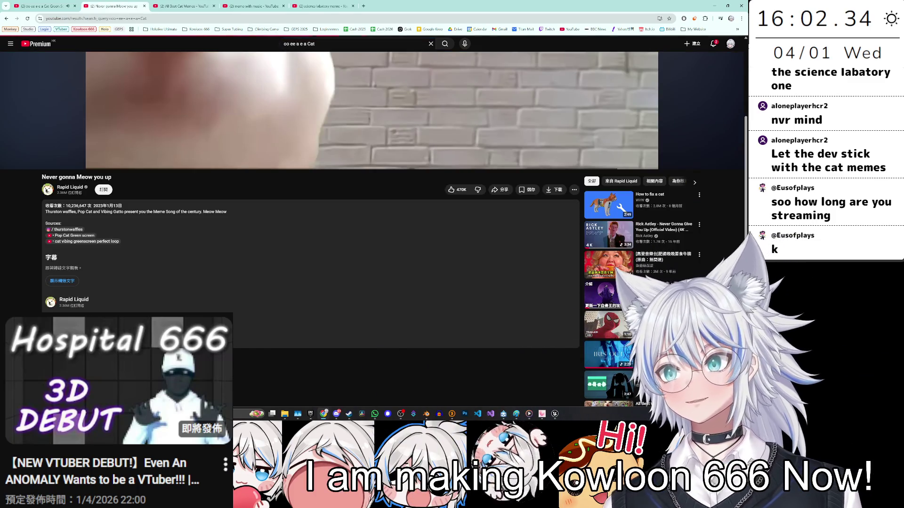
mouse_move(329, 309)
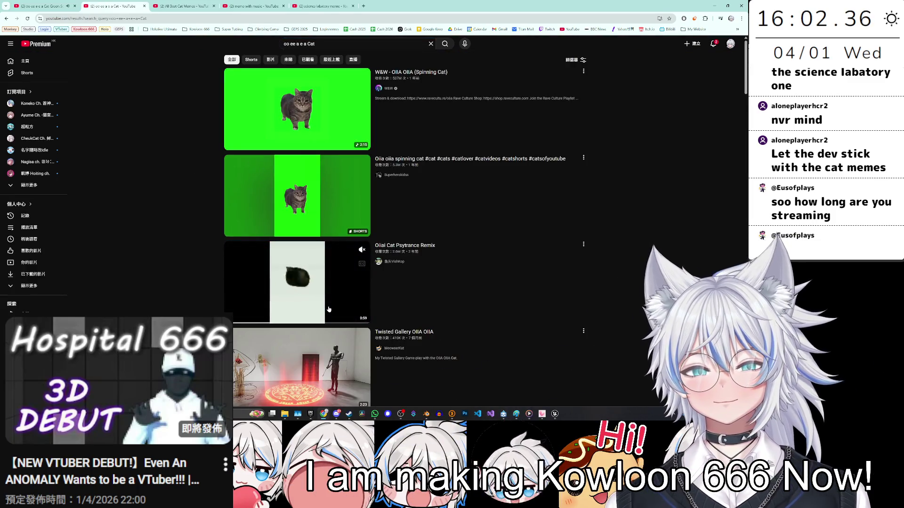
scroll(319, 299, "down", 1)
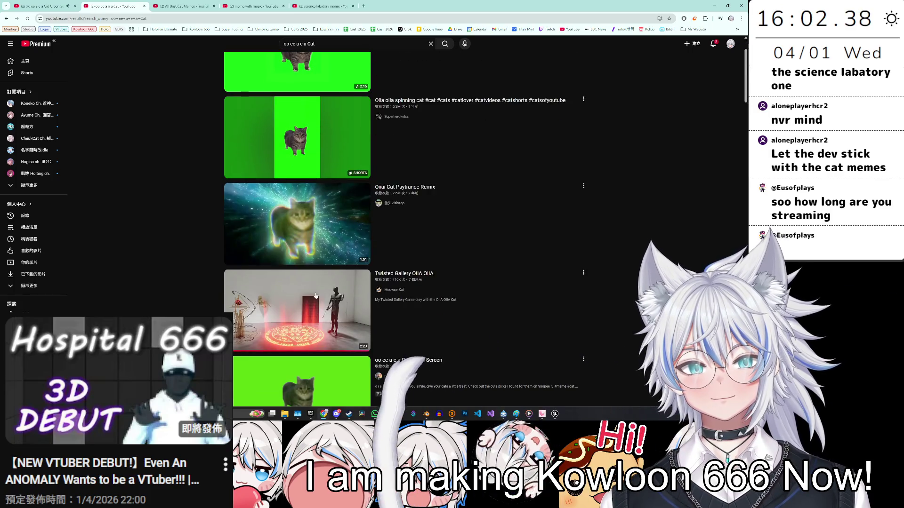
scroll(315, 296, "down", 2)
mouse_move(304, 283)
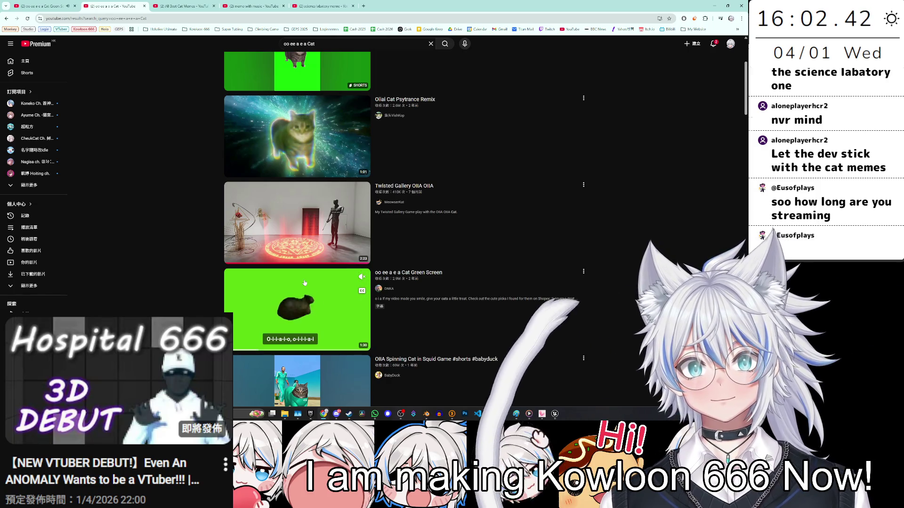
scroll(305, 283, "down", 2)
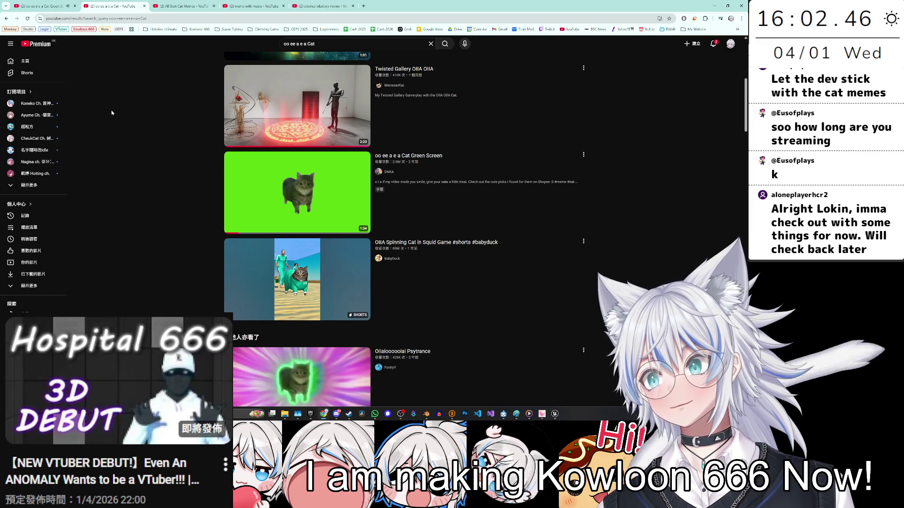
scroll(168, 180, "down", 10)
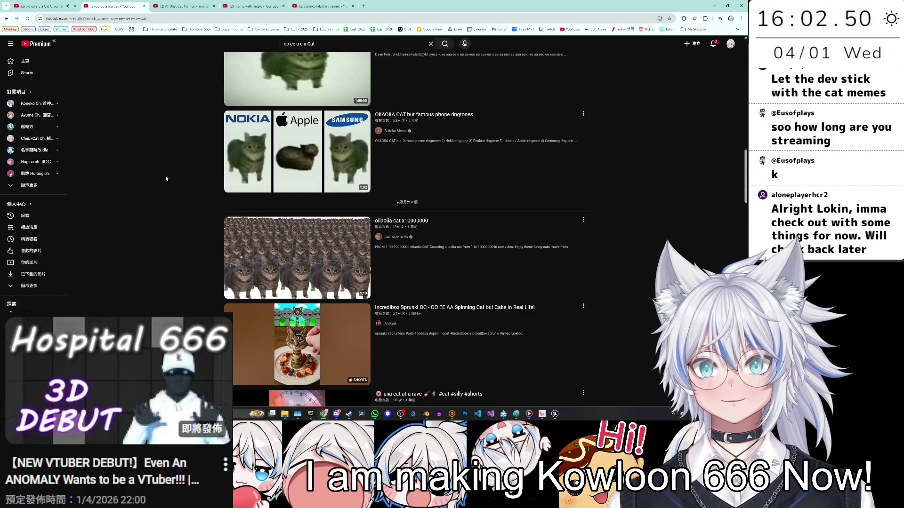
scroll(168, 181, "down", 6)
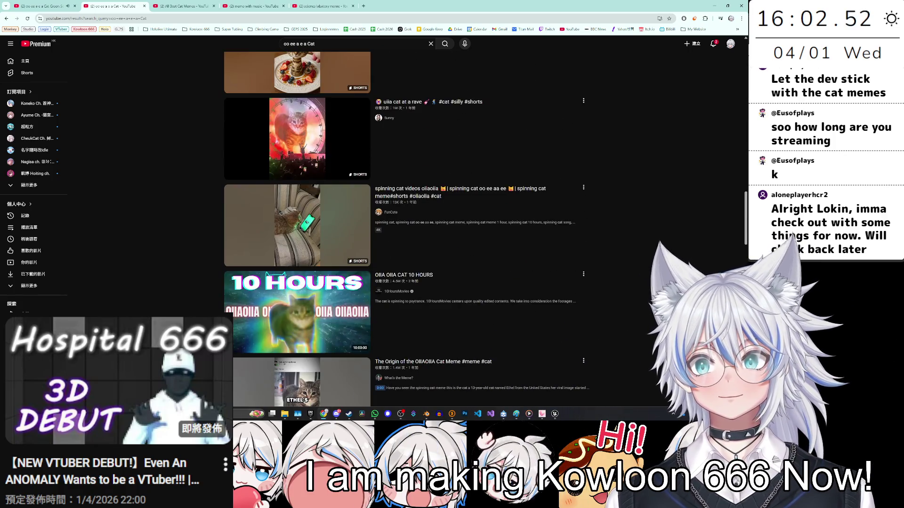
Step: Return briefly to the green-screen tab, then bring up the 'meme with music' results
left_click(45, 6)
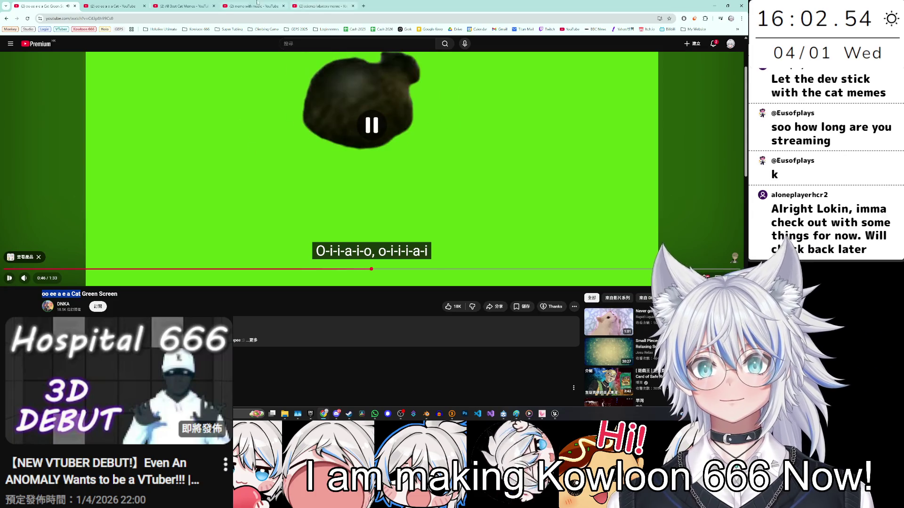
left_click(241, 3)
mouse_move(297, 251)
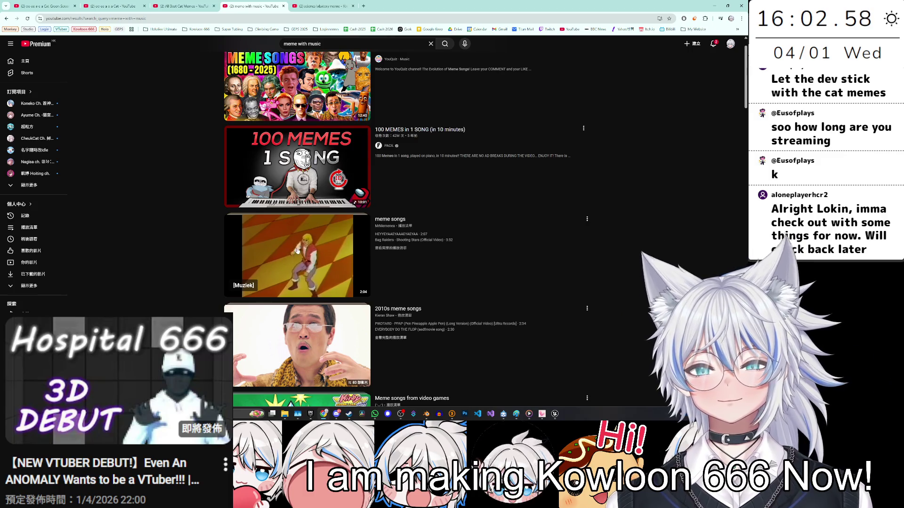
Step: Search 'meme sound effect' in the fourth tab and scroll through the results
mouse_move(275, 334)
scroll(316, 311, "up", 1)
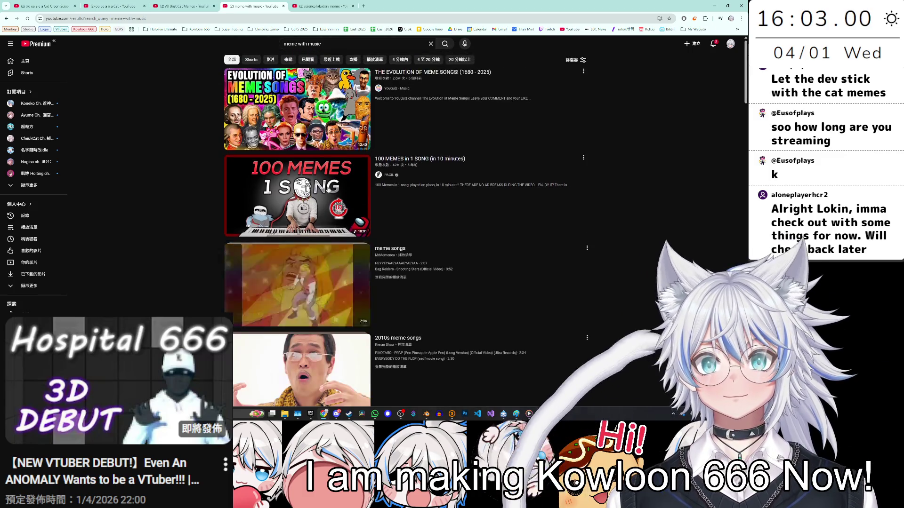
left_click(300, 44)
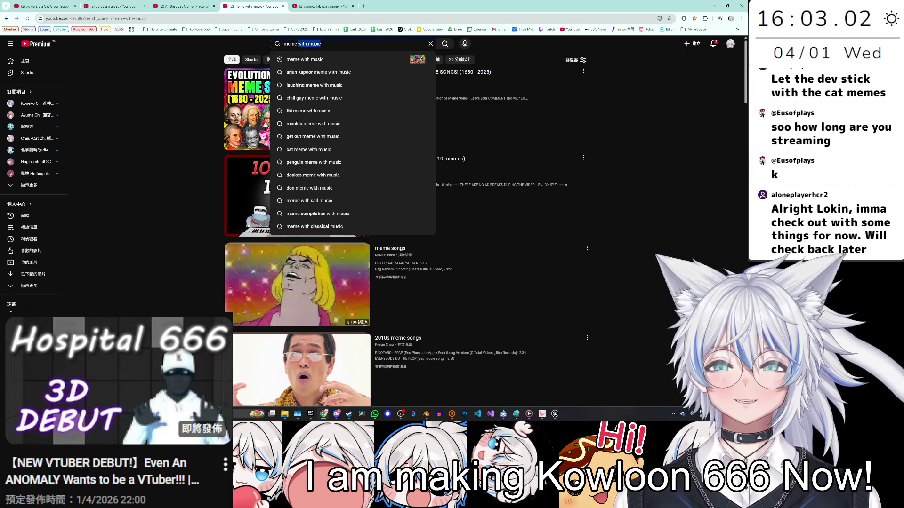
key("Return")
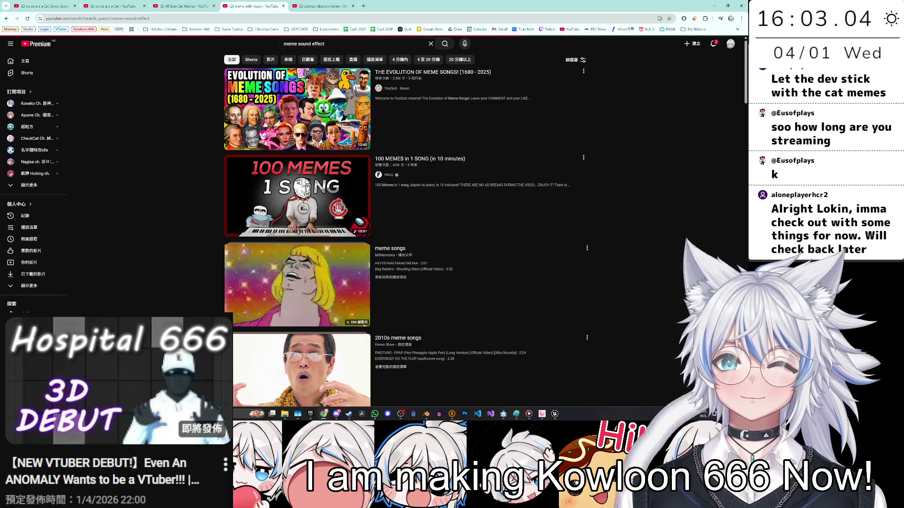
scroll(299, 228, "down", 4)
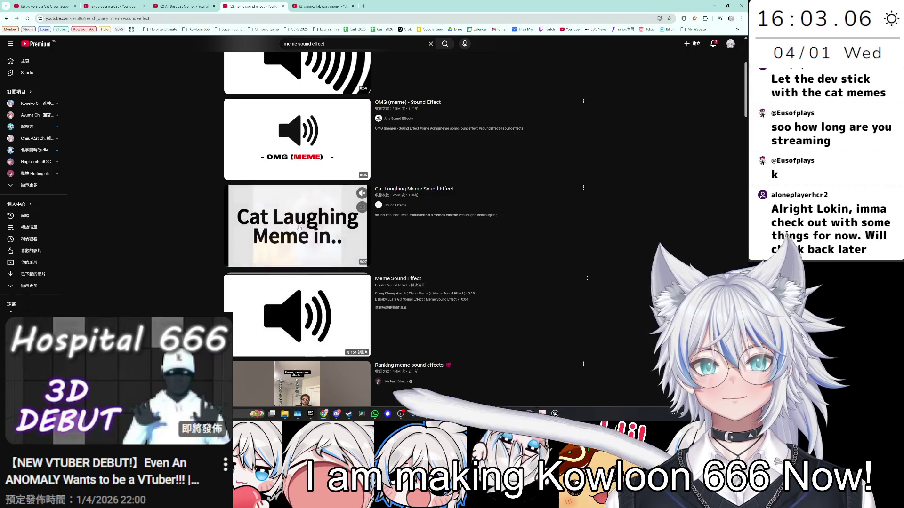
scroll(298, 229, "down", 9)
scroll(298, 229, "down", 4)
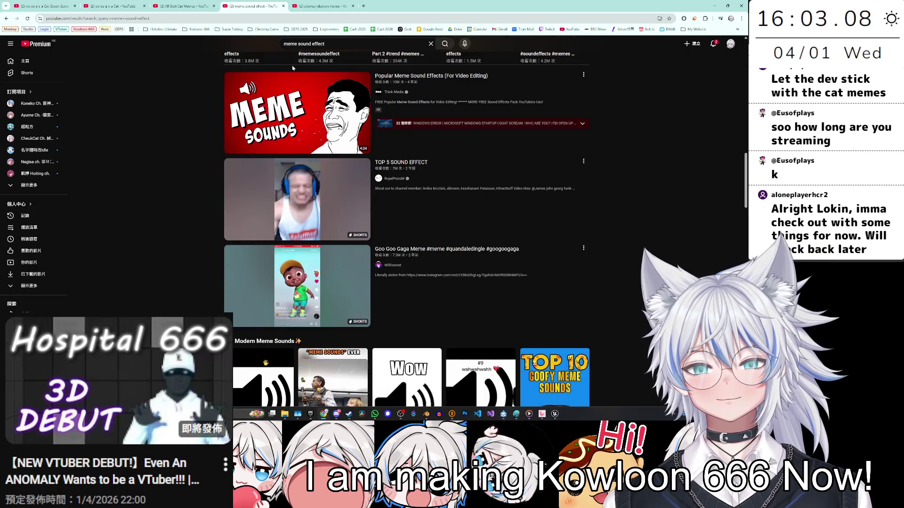
Step: Scroll through the science lab meme results, then switch to the 'oo ee a e a Cat' results
left_click(324, 6)
scroll(329, 150, "down", 10)
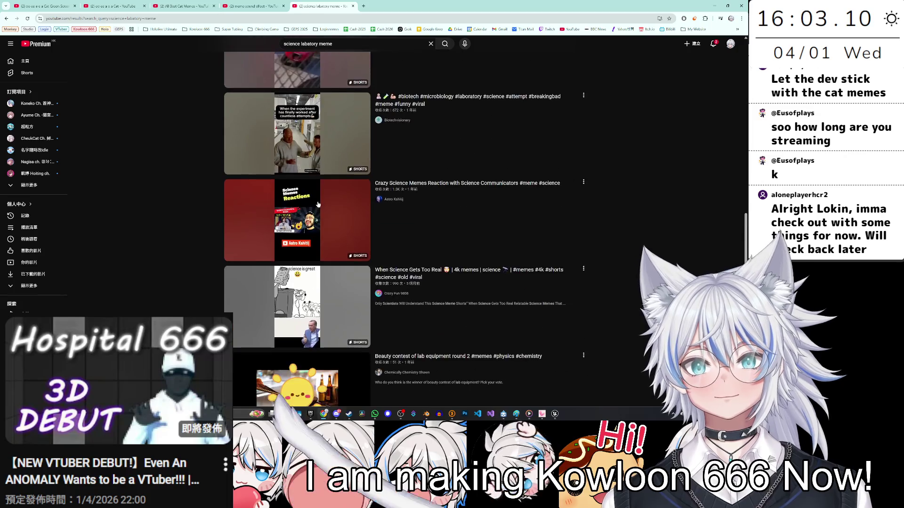
scroll(315, 199, "down", 4)
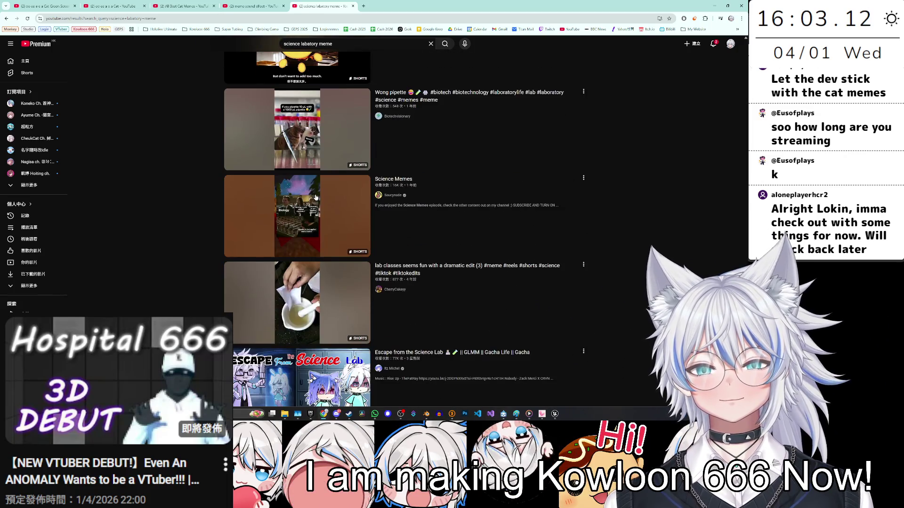
scroll(305, 188, "down", 3)
left_click(110, 6)
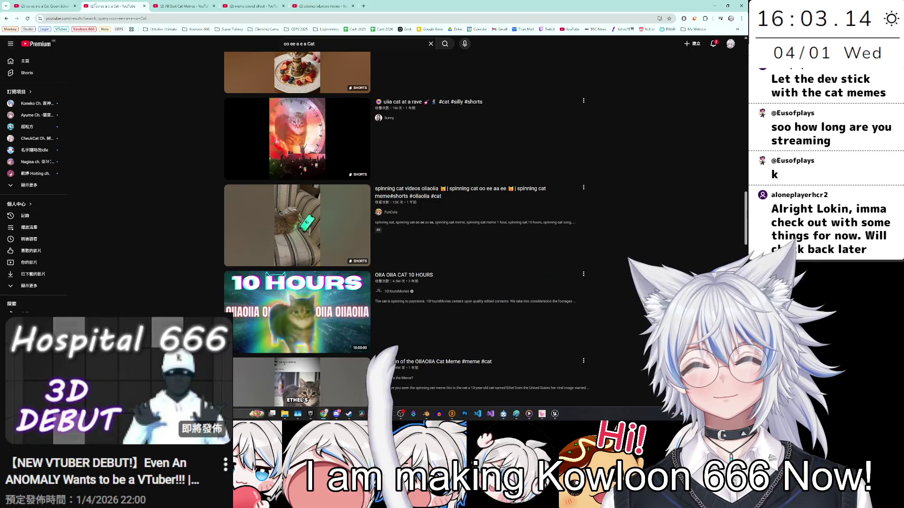
Step: Try the 'Never gonna Meow you up' recommendation, then return and pause the green-screen cat video
left_click(48, 4)
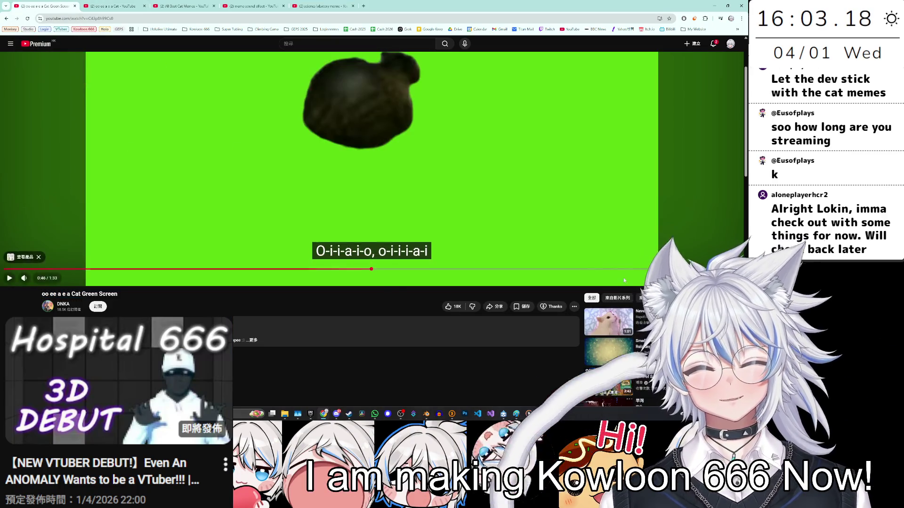
left_click(606, 321)
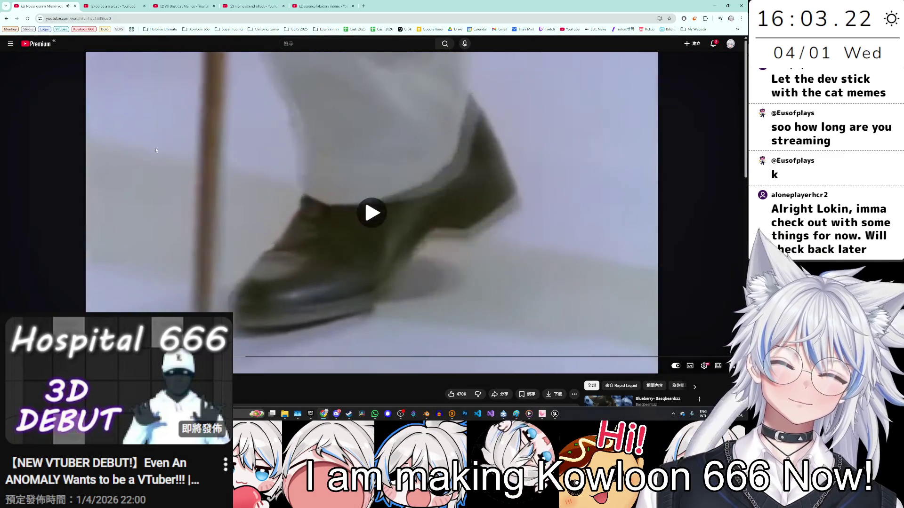
key("alt+Left")
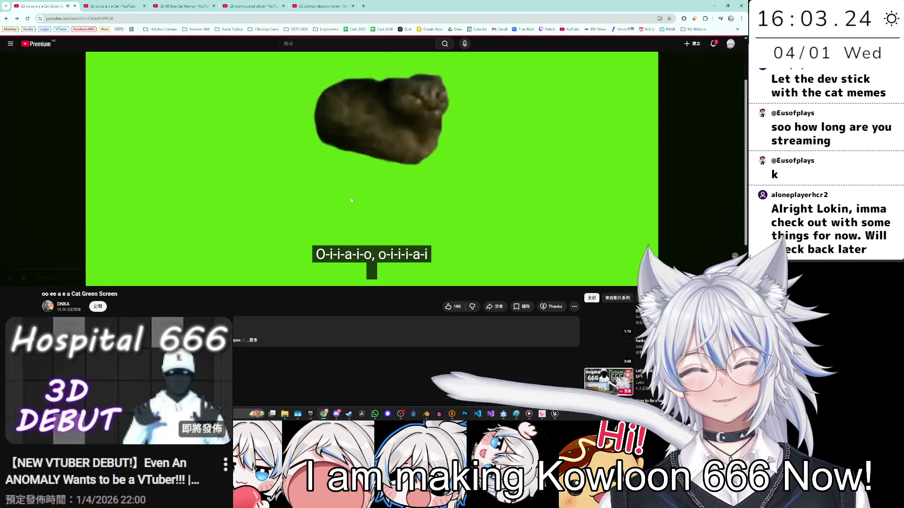
left_click(353, 226)
Step: Open 'funky town low quality fish' in a new tab and switch to it
scroll(607, 188, "down", 2)
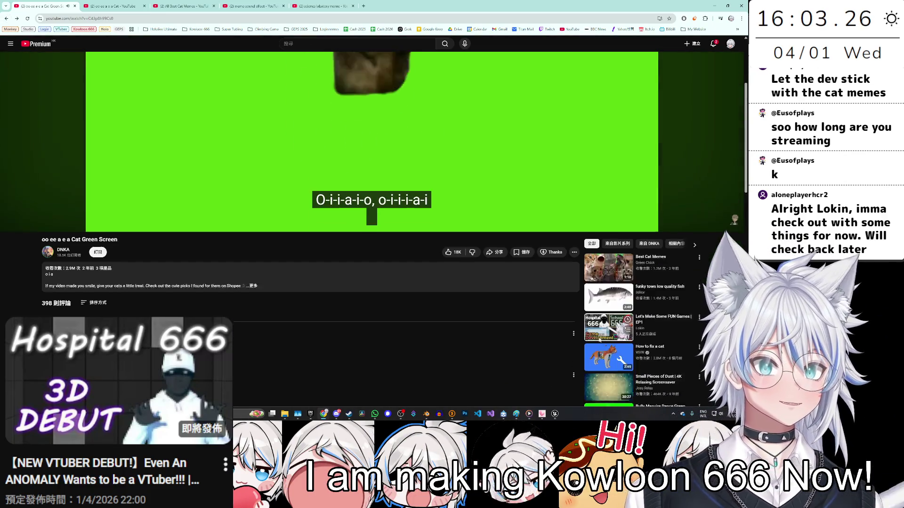
right_click(604, 109)
left_click(652, 116)
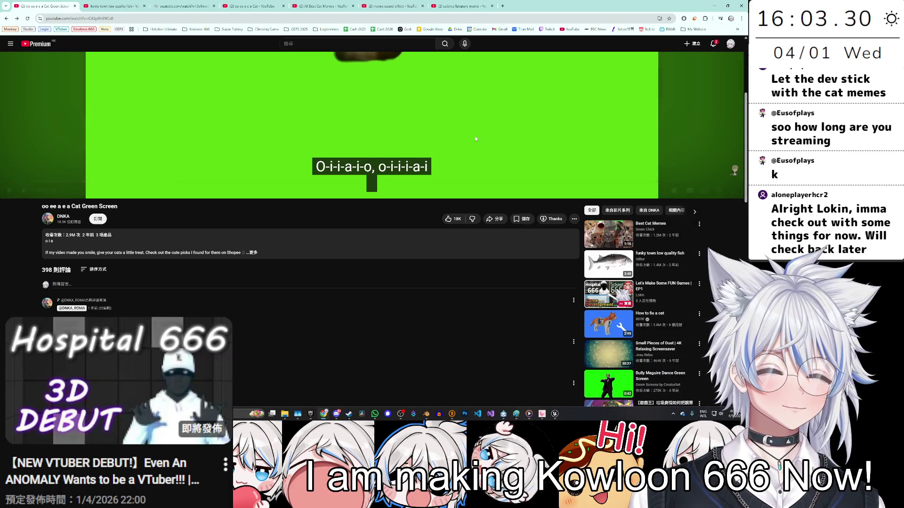
left_click(135, 5)
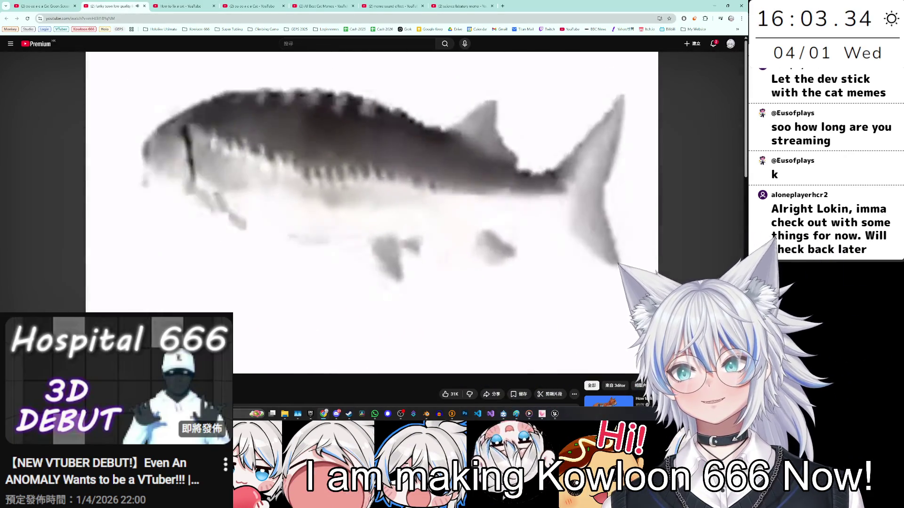
Step: Pause the fish video and bring up File Explorer on the WindowsEditor config folder
scroll(138, 179, "down", 2)
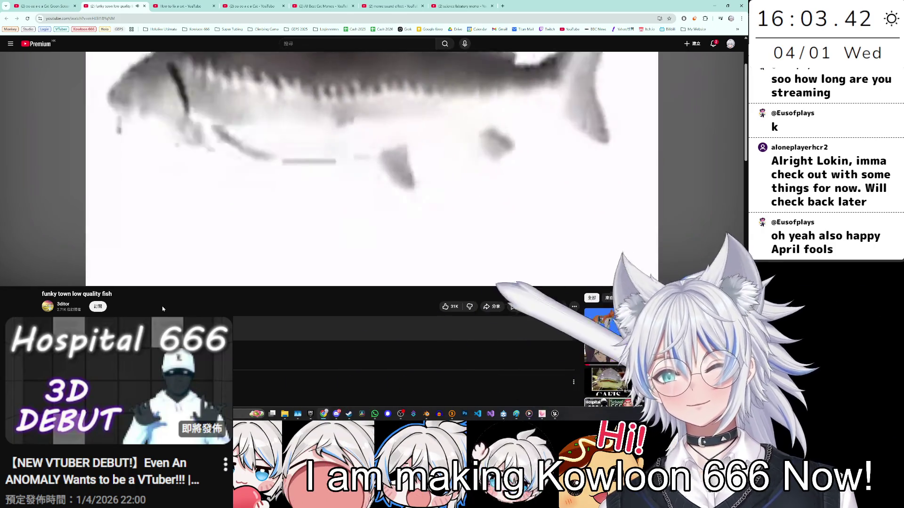
scroll(174, 309, "up", 2)
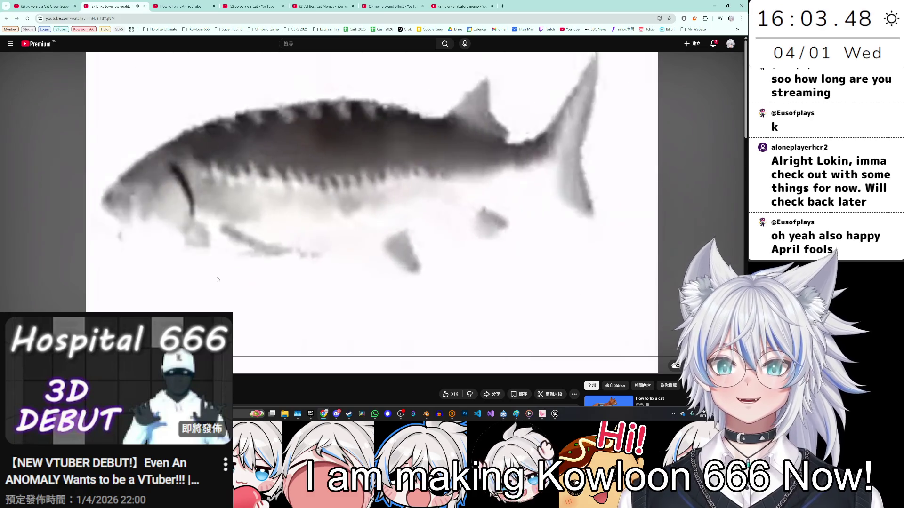
key("space")
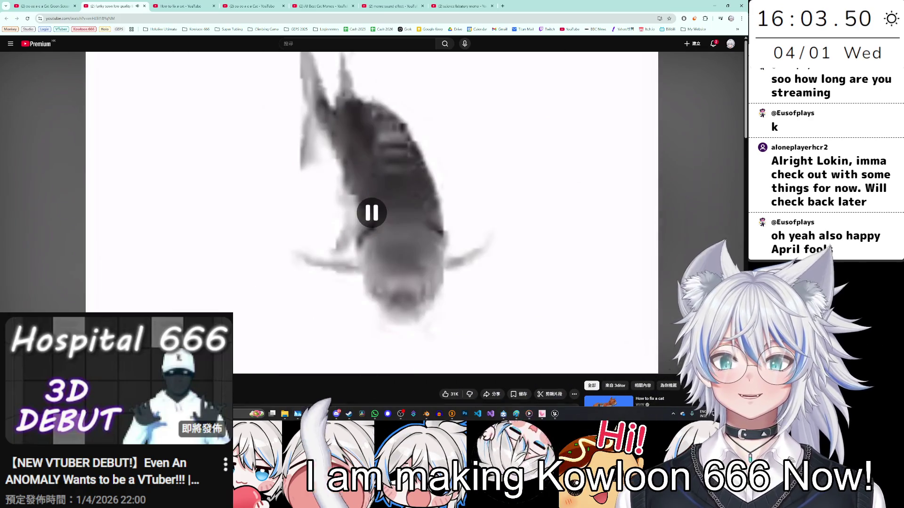
mouse_move(285, 415)
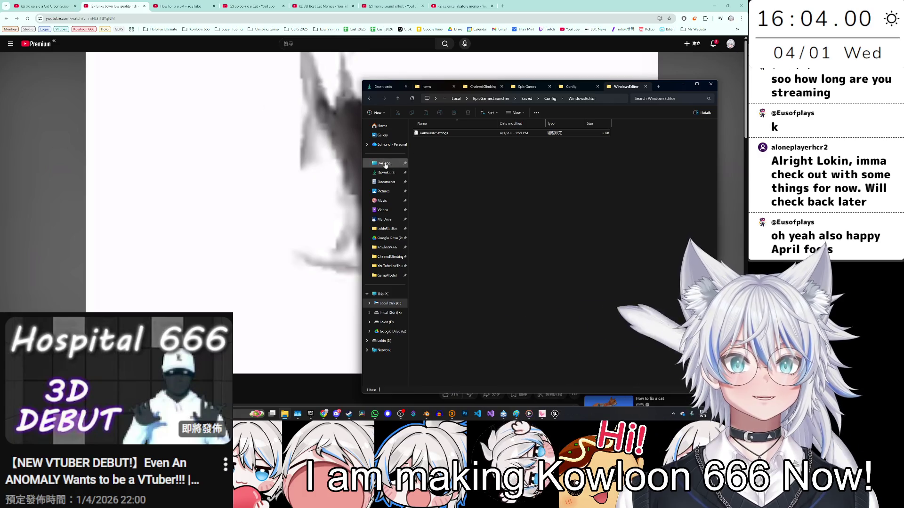
Step: Open AprilFool.jpg from VTuber > YouTubeLiveThumbnail, zoom in and pan across it, then minimize the viewer
double_click(452, 257)
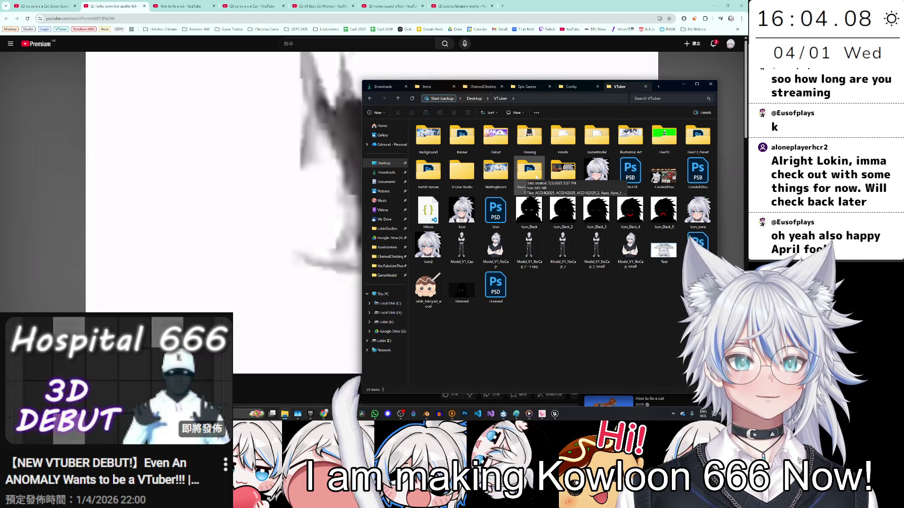
double_click(529, 172)
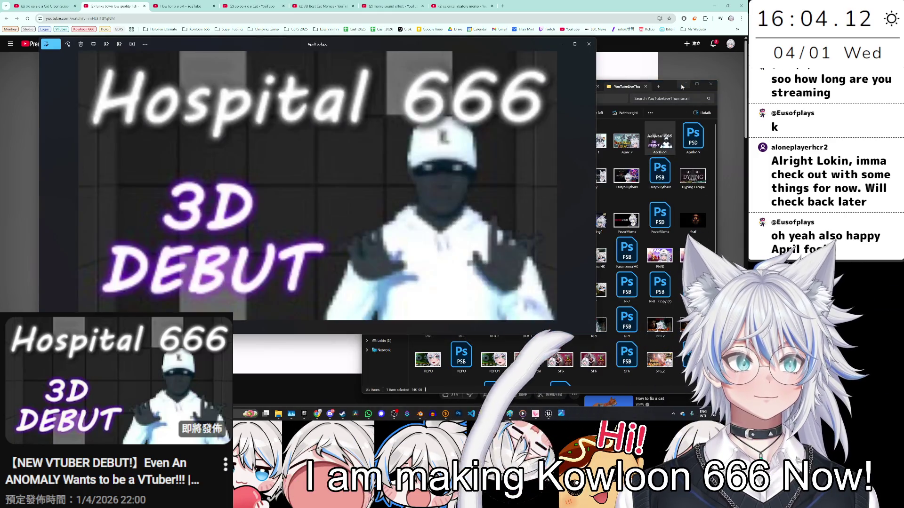
scroll(394, 215, "up", 1)
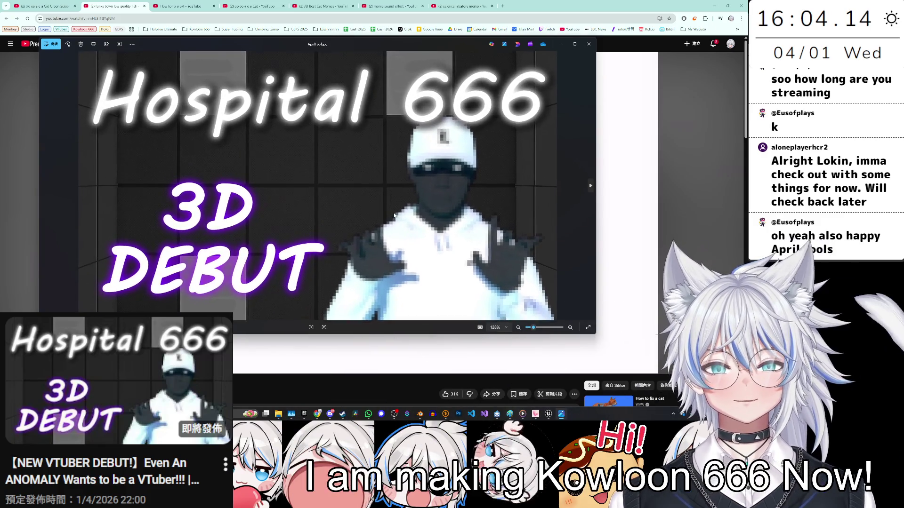
scroll(449, 229, "up", 4)
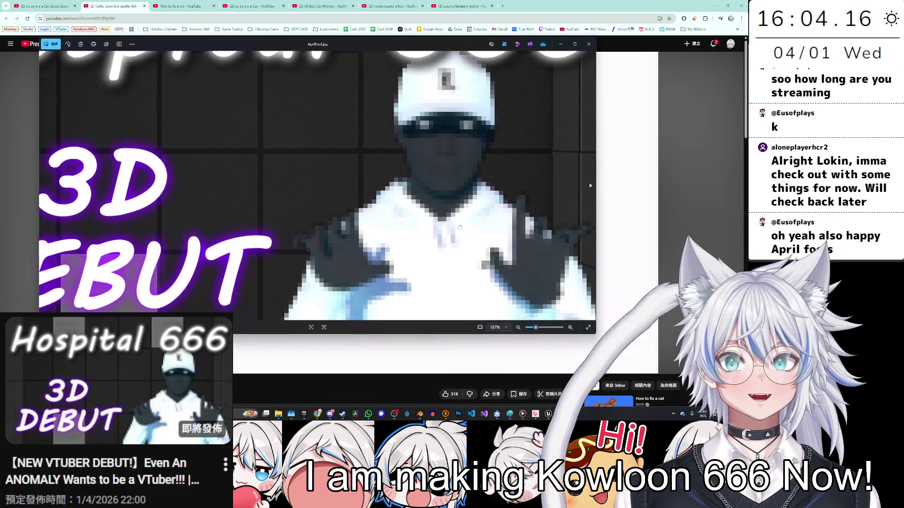
mouse_move(343, 274)
left_mouse_down()
mouse_move(348, 325)
mouse_move(363, 176)
left_mouse_up()
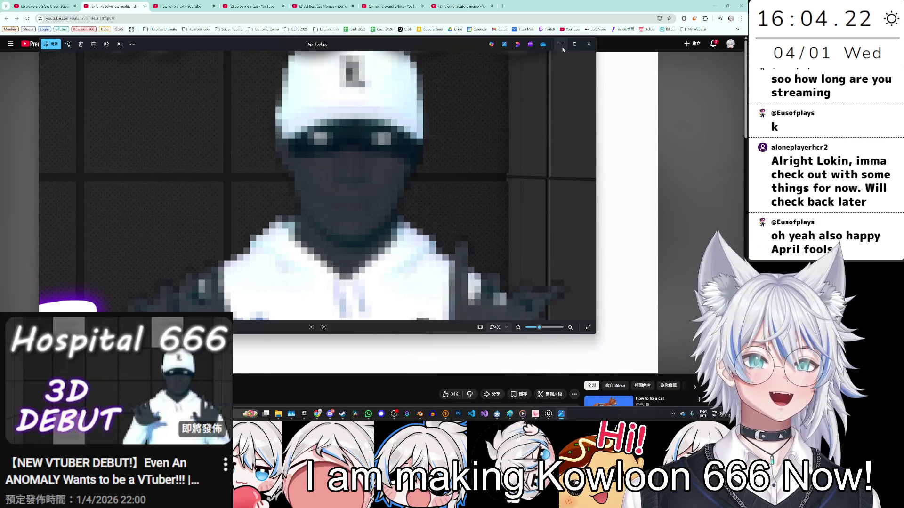
left_click(561, 44)
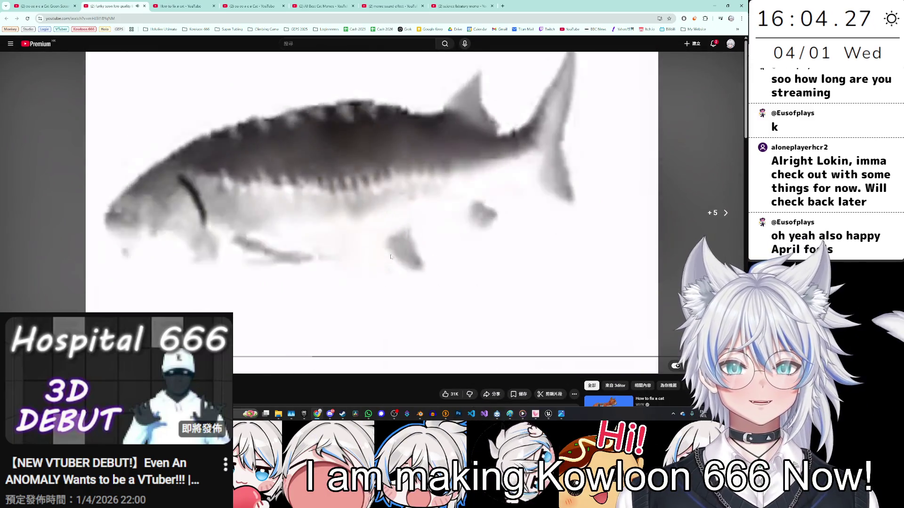
Step: Skip the funky town fish video ahead and pause, then jump back to 0:57 and pause there
key("Right")
key("Right")
key("Right")
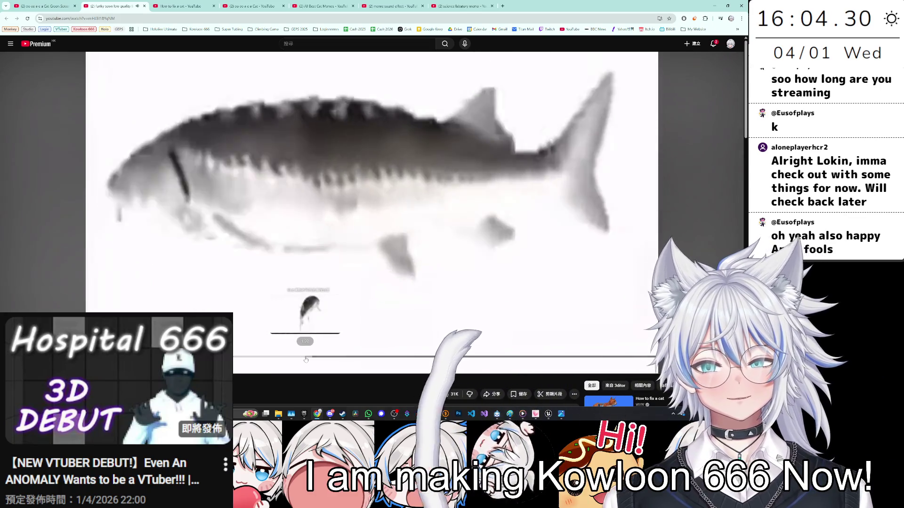
key("space")
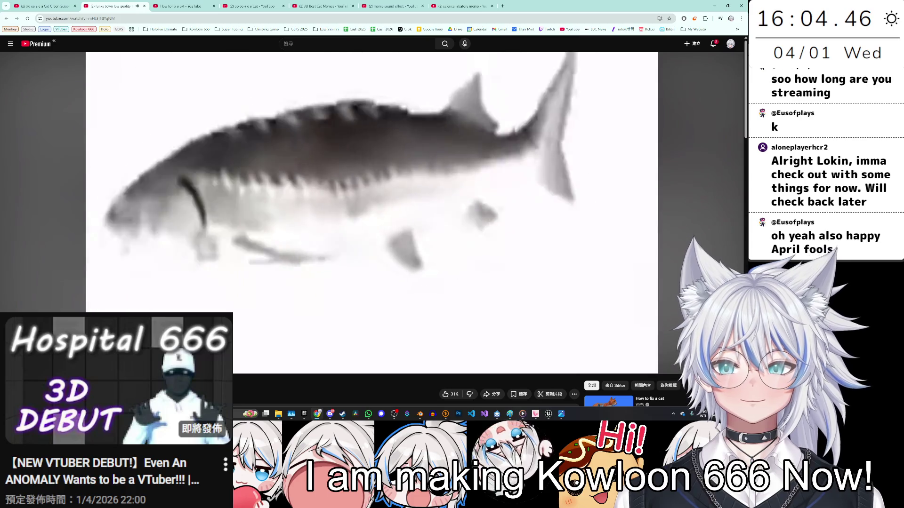
scroll(315, 245, "down", 2)
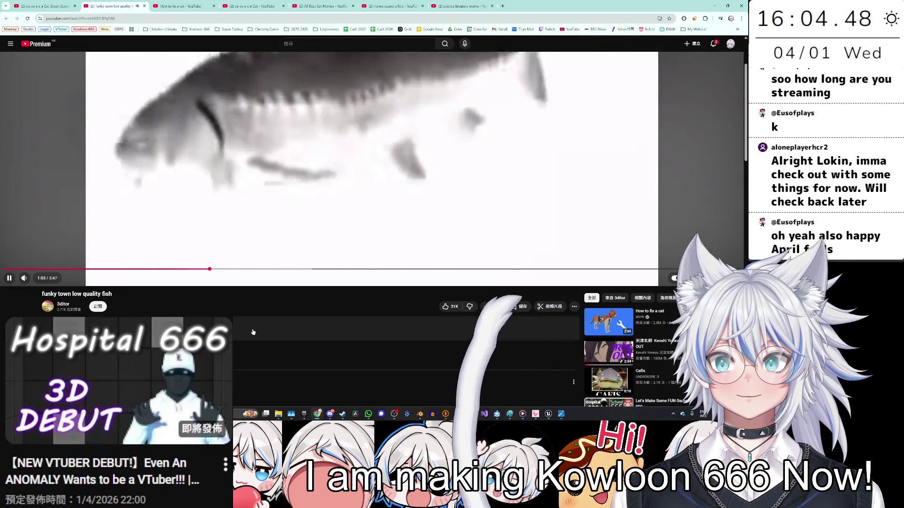
scroll(259, 319, "down", 3)
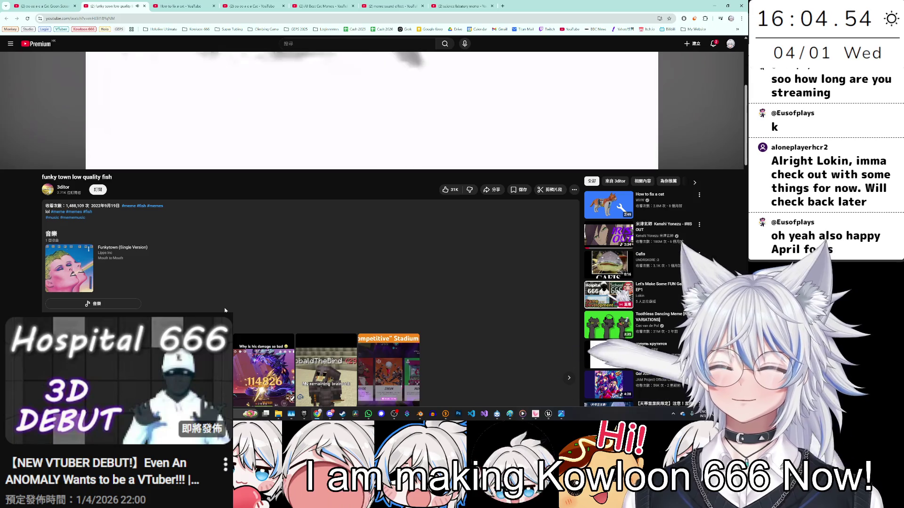
scroll(243, 173, "up", 2)
left_click(187, 211)
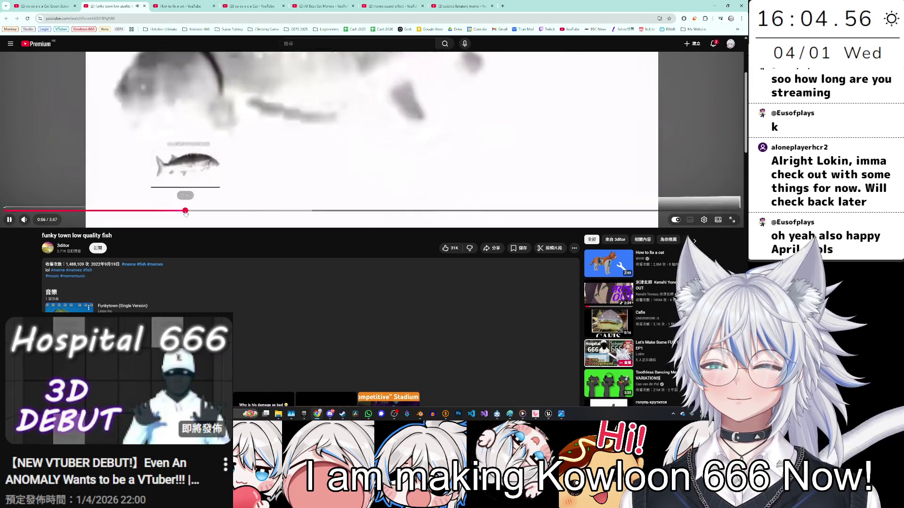
key("space")
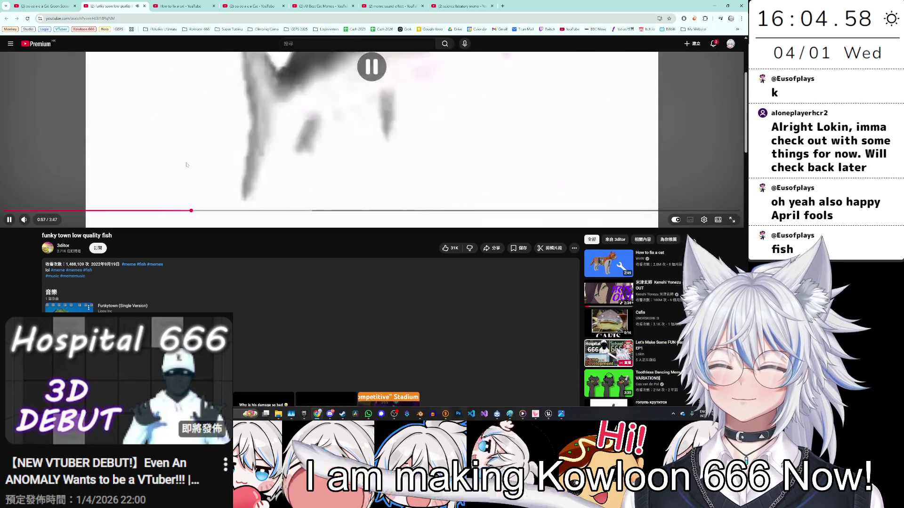
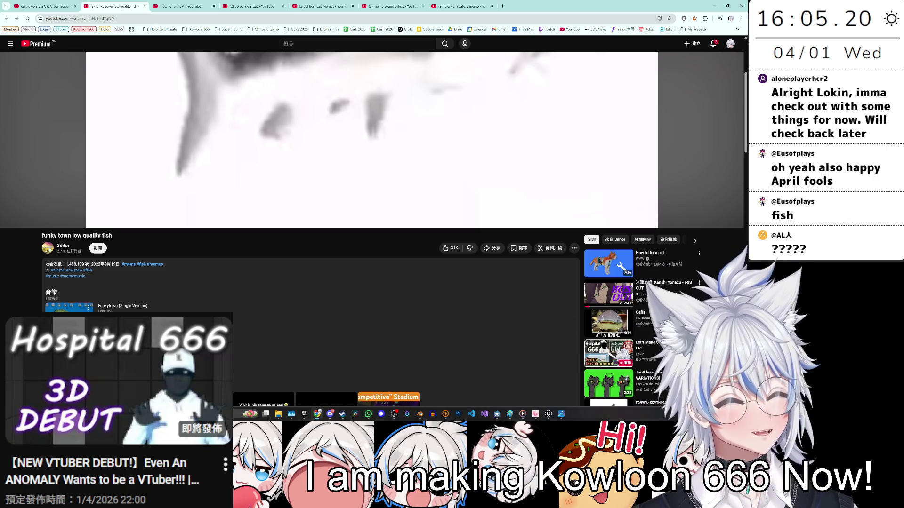
Step: Toggle the funky town low quality fish video into fullscreen and back
double_click(107, 167)
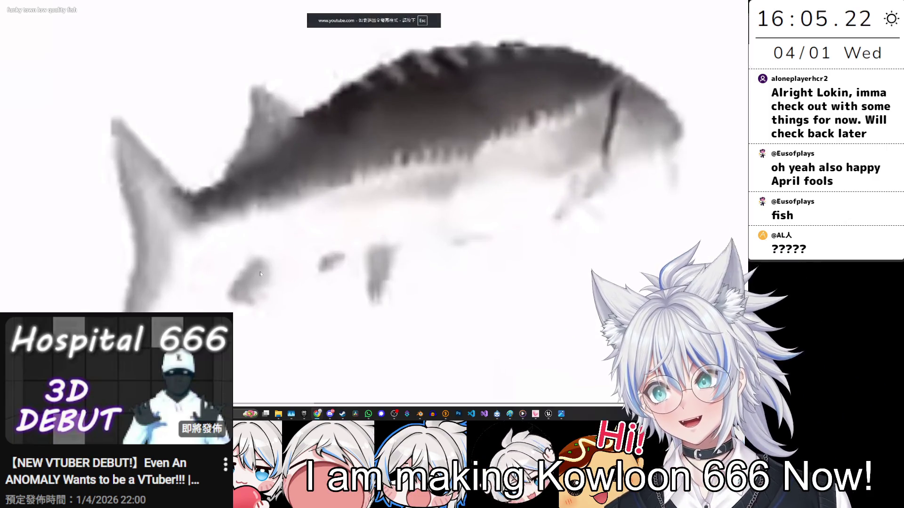
double_click(260, 272)
key("ctrl+l")
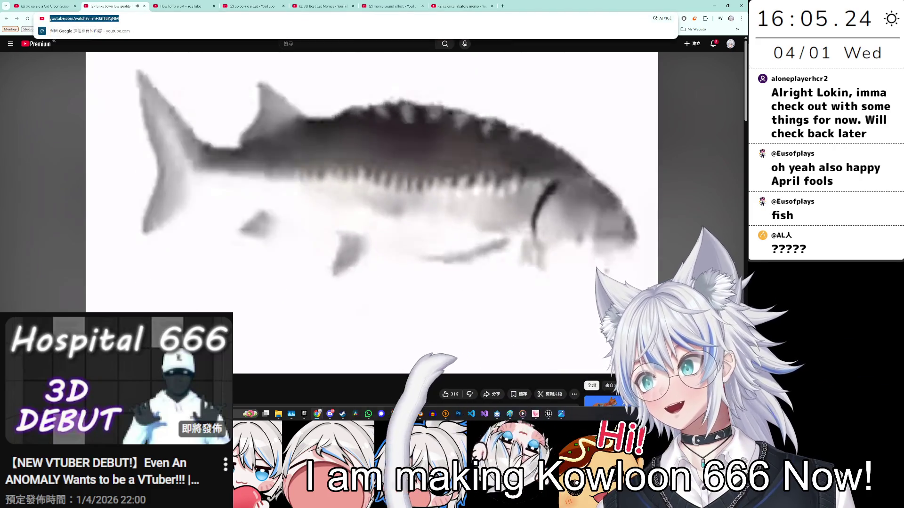
key("Escape")
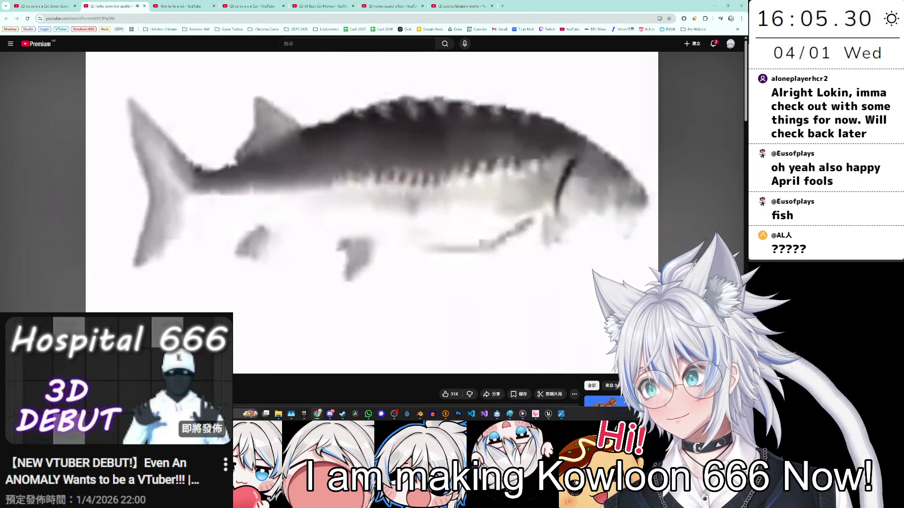
Step: Glance at the Cat Green Screen tab, then open the How to fix a cat recommendation
key("ctrl+shift+Tab")
key("ctrl+l")
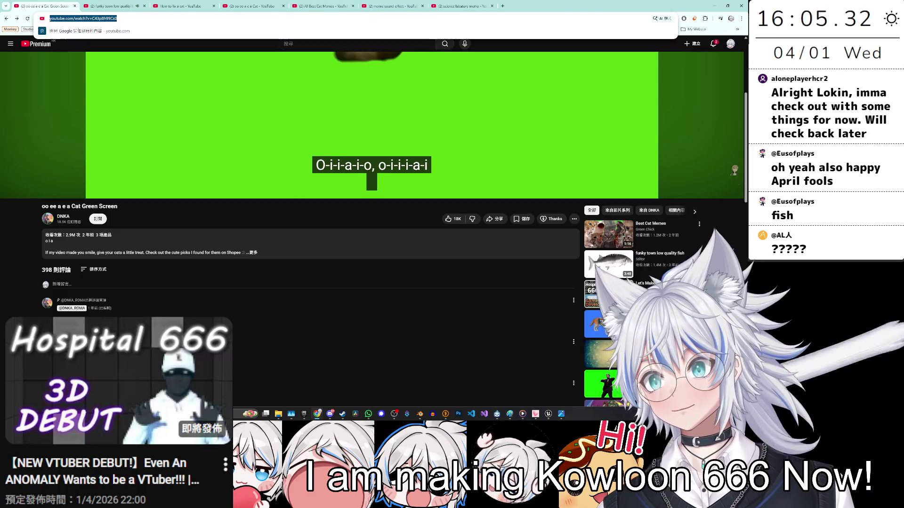
key("ctrl+Tab")
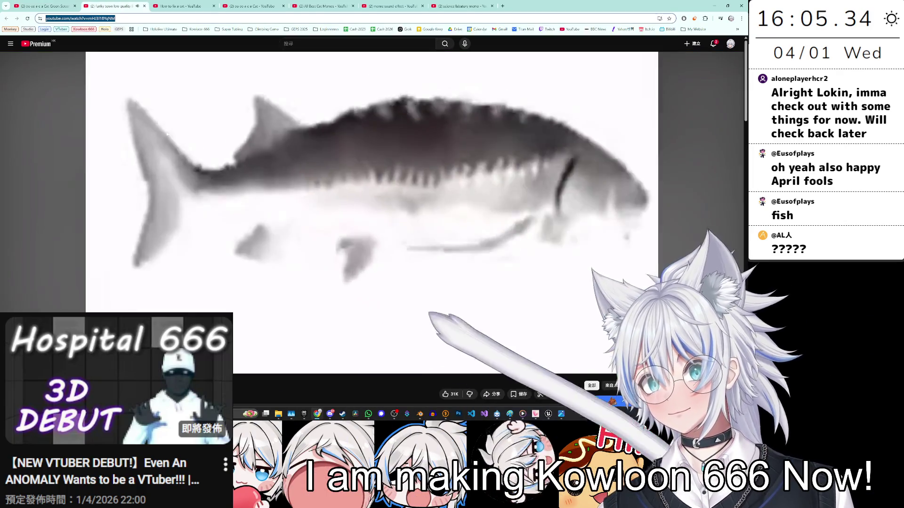
left_click(423, 356)
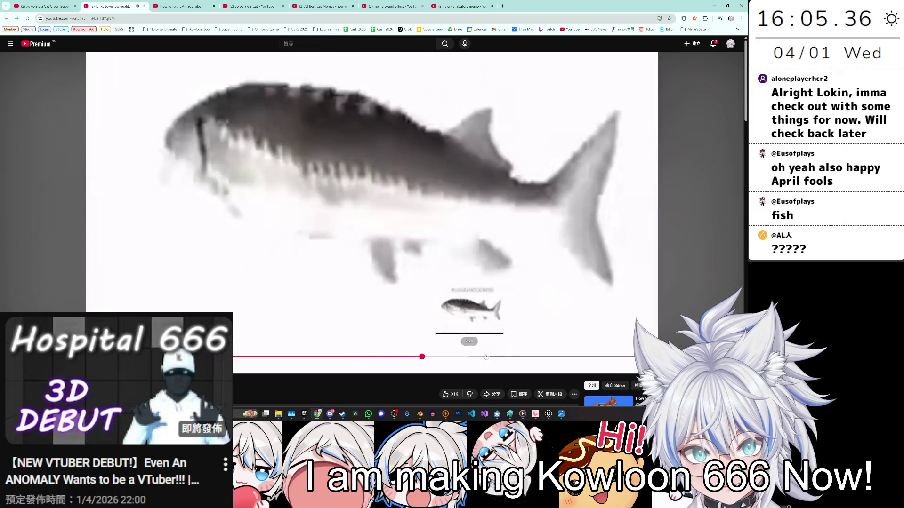
scroll(613, 248, "down", 2)
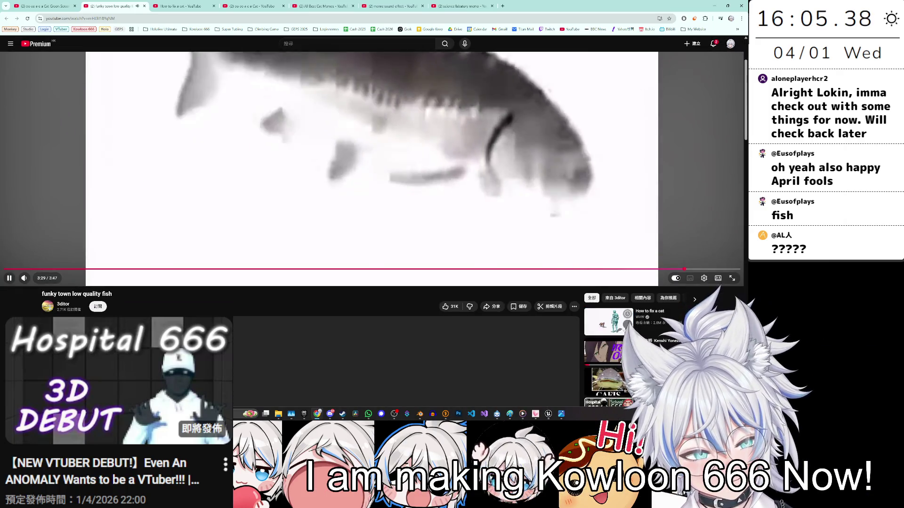
left_click(608, 321)
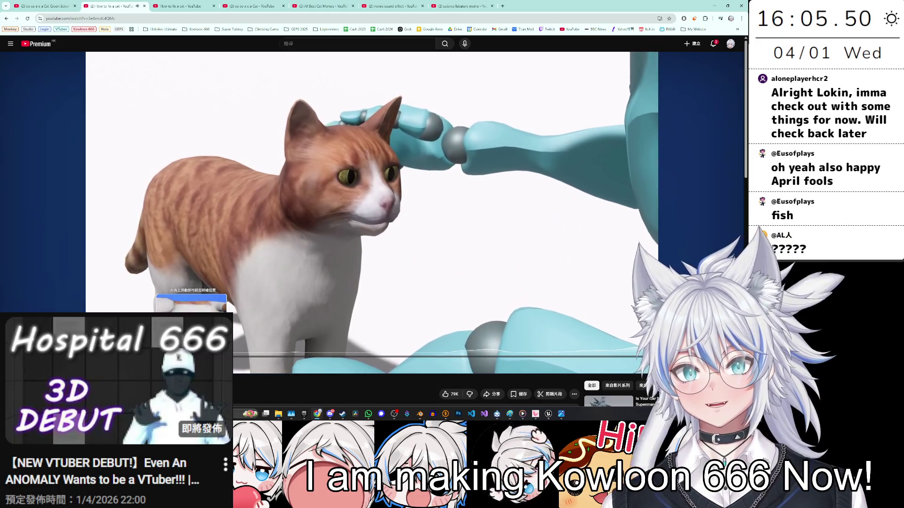
Step: Skip ahead to the radiator close-up in the cat video and scroll through its comments
left_click_drag(191, 356, 309, 356)
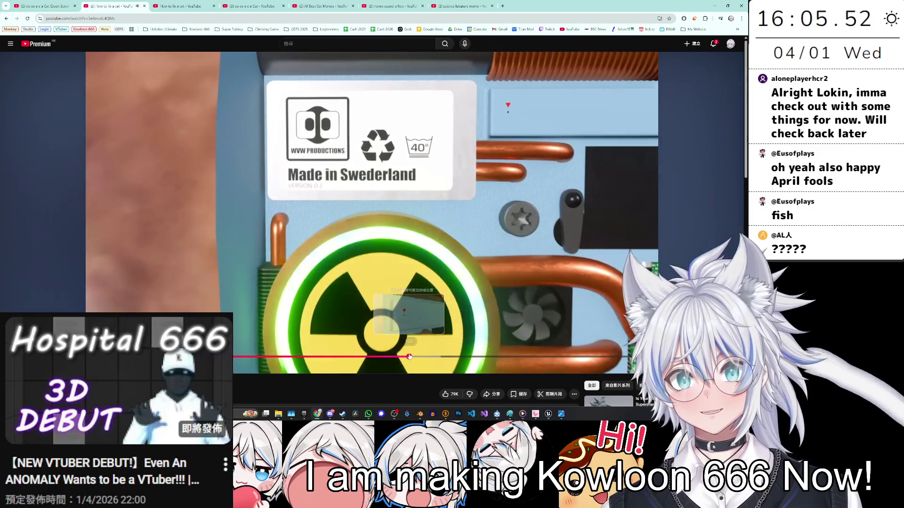
left_click_drag(405, 361, 525, 358)
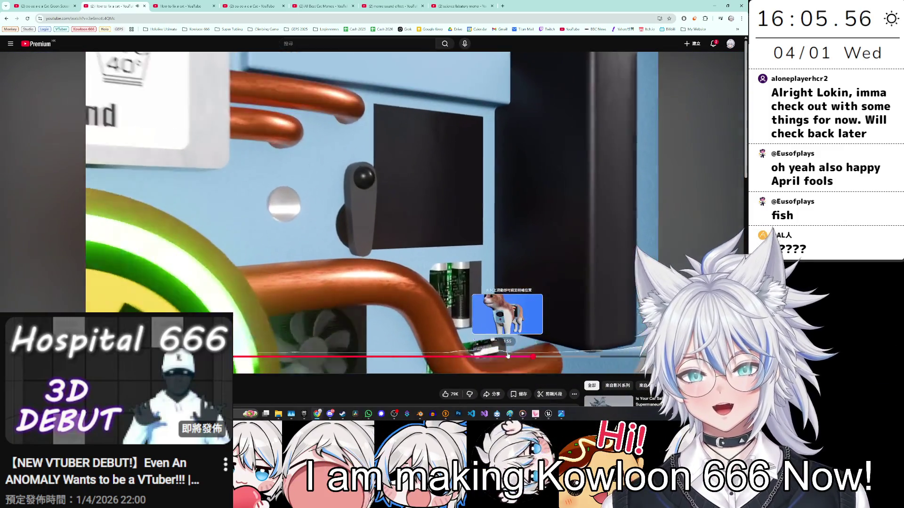
scroll(508, 355, "down", 1)
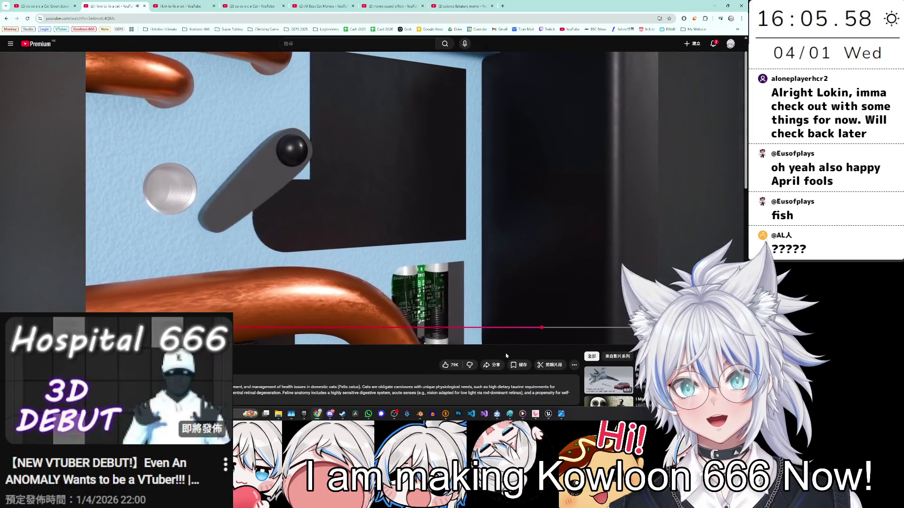
scroll(506, 355, "down", 3)
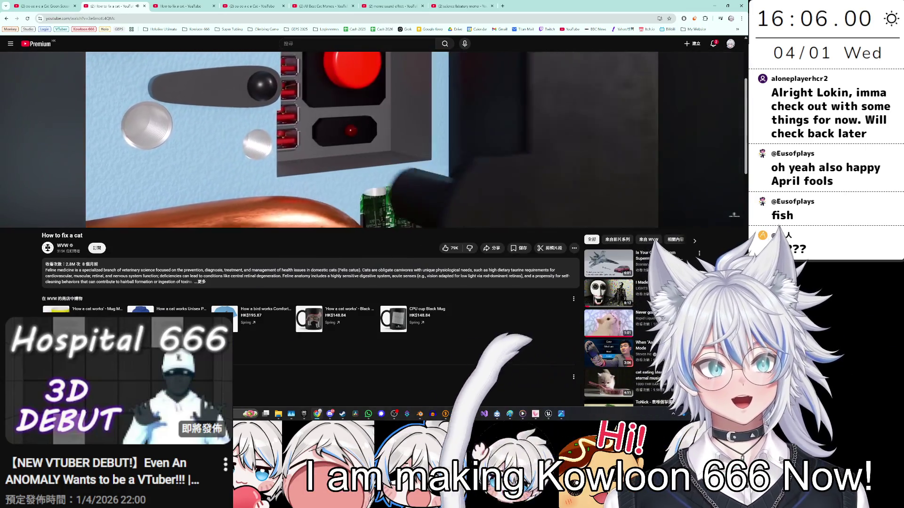
scroll(290, 198, "down", 3)
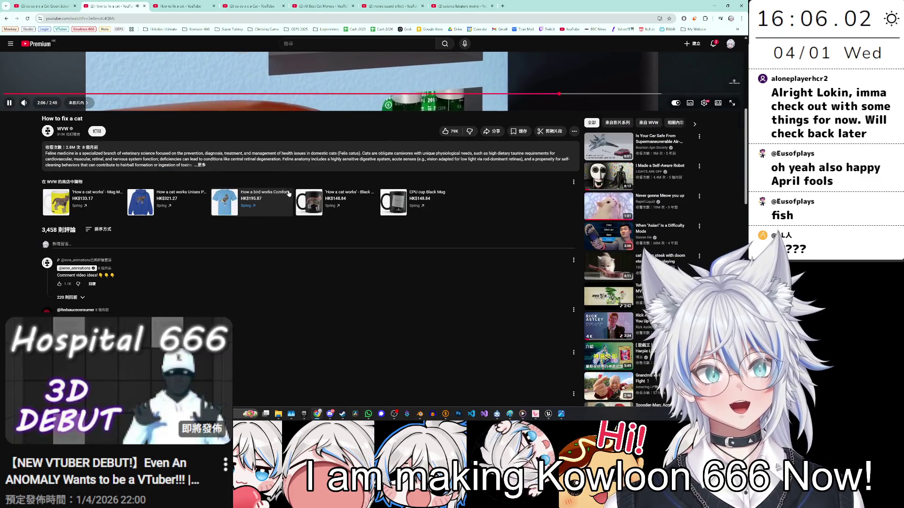
scroll(242, 109, "down", 2)
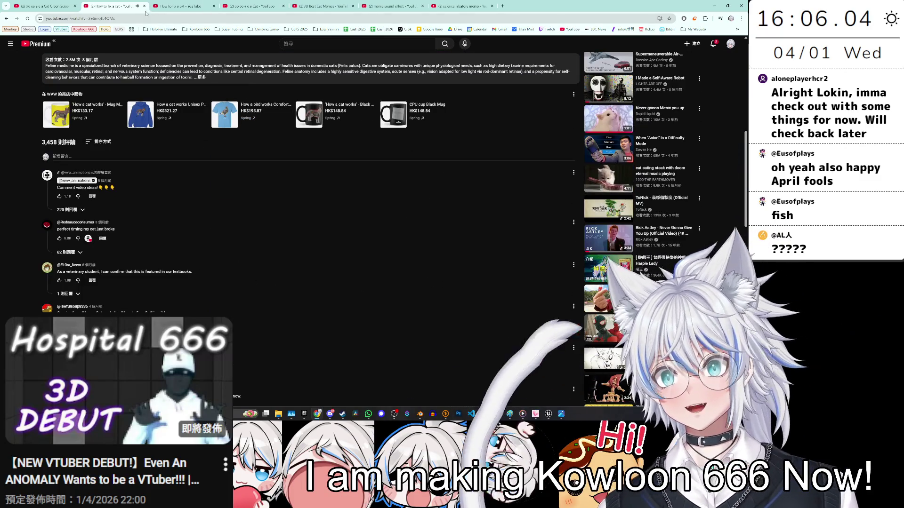
Step: Close the How to fix a cat tab and switch to the Cat Green Screen tab
key("ctrl+w")
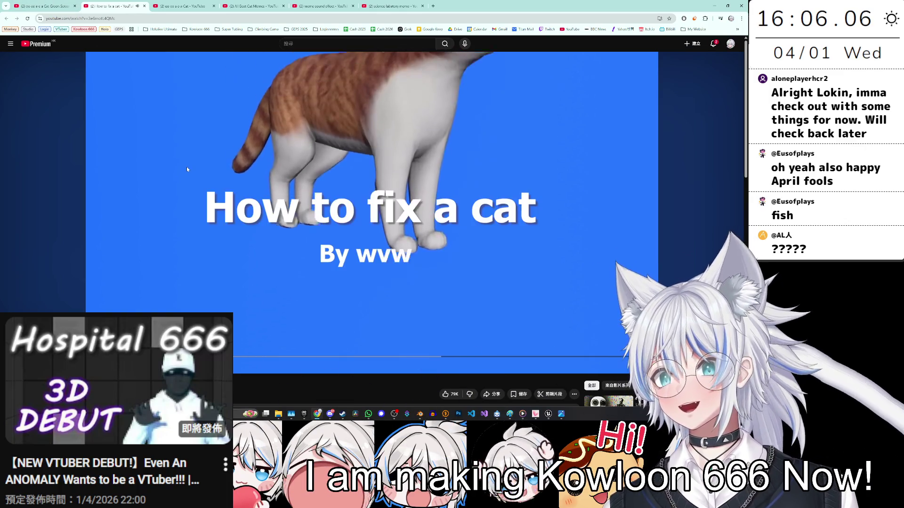
scroll(153, 160, "down", 4)
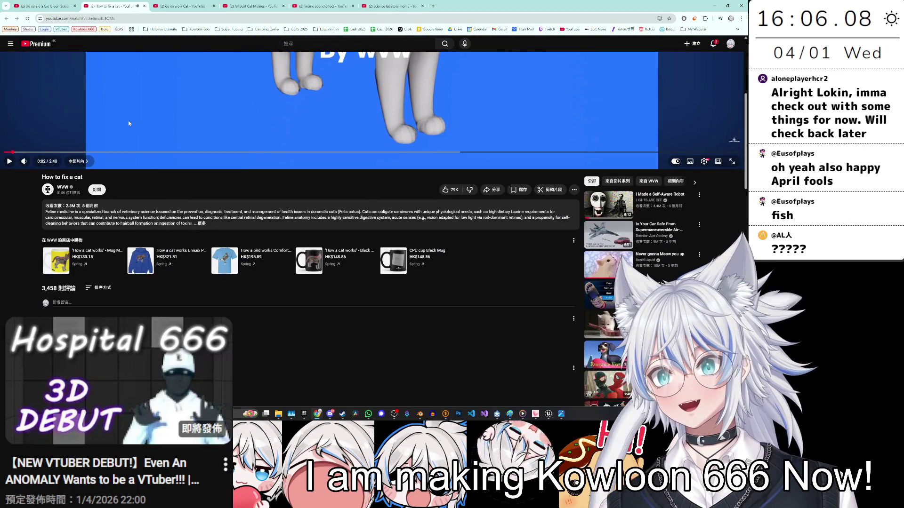
left_click(59, 5)
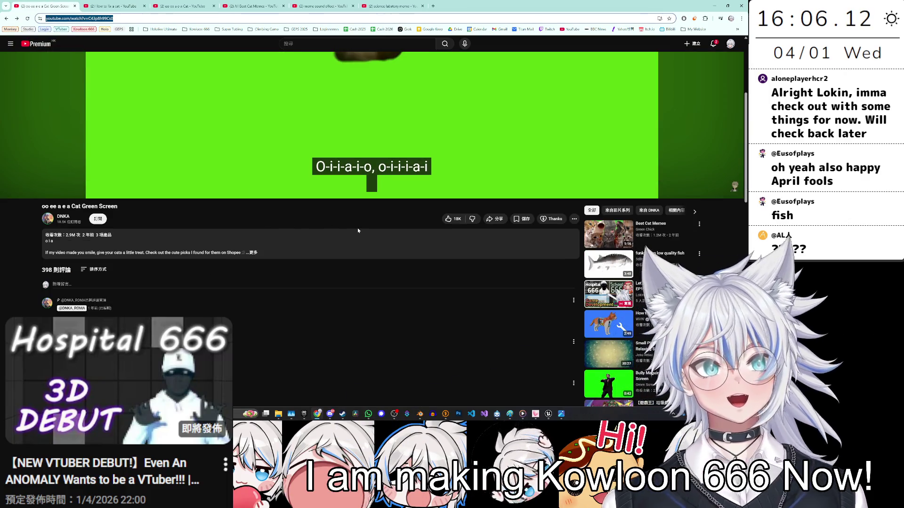
Step: Open the fish and Toothless dancing videos, then search YouTube for 'content sensitive'
left_click(602, 266)
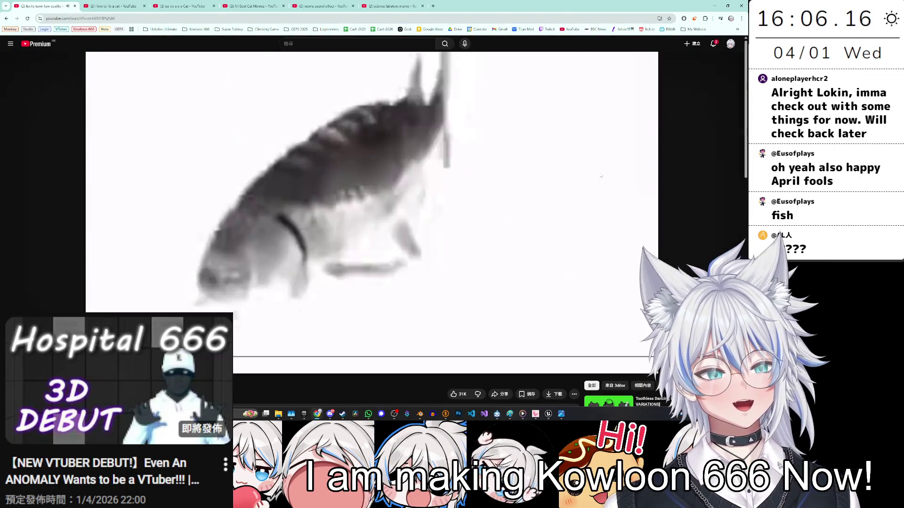
left_click(606, 296)
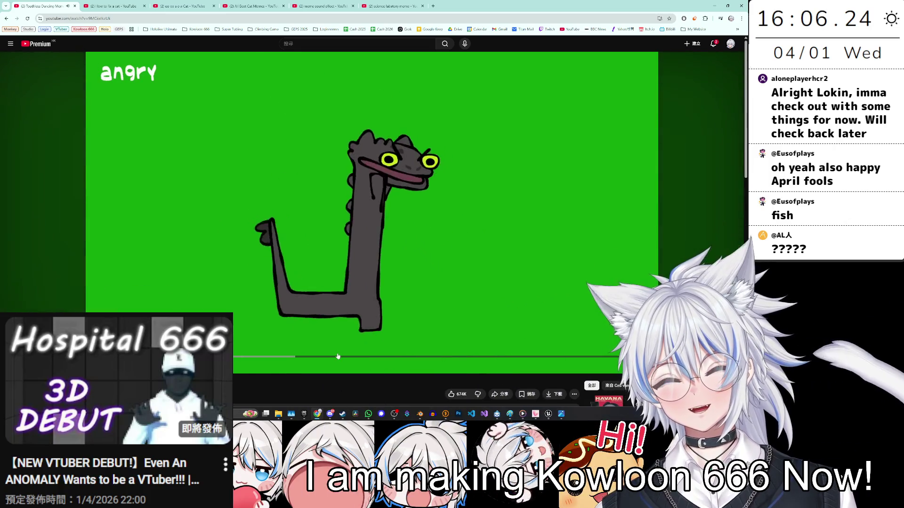
key("/")
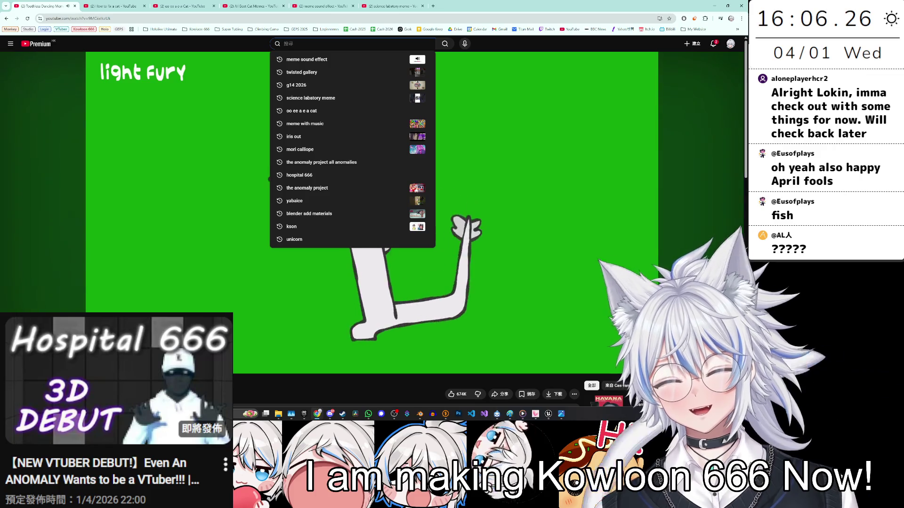
type("con")
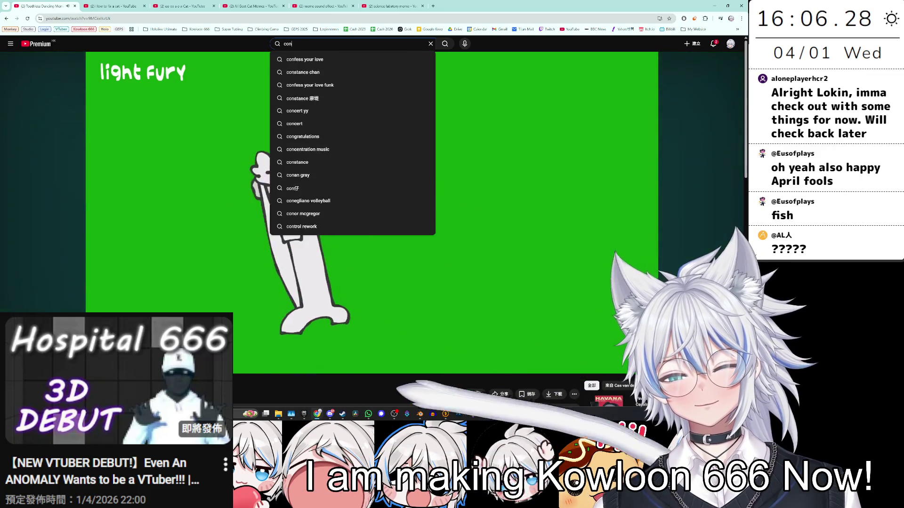
type("tent sensi")
key("Down")
key("Return")
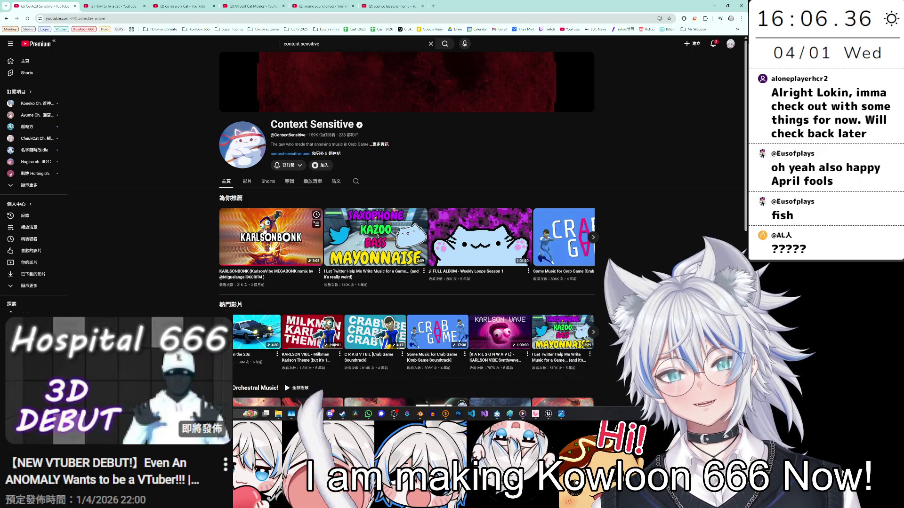
Step: Open the channel's Videos list and sample the WEREWOLVES CAN GROW BEARDS and KARLSONBONK videos
left_click(248, 185)
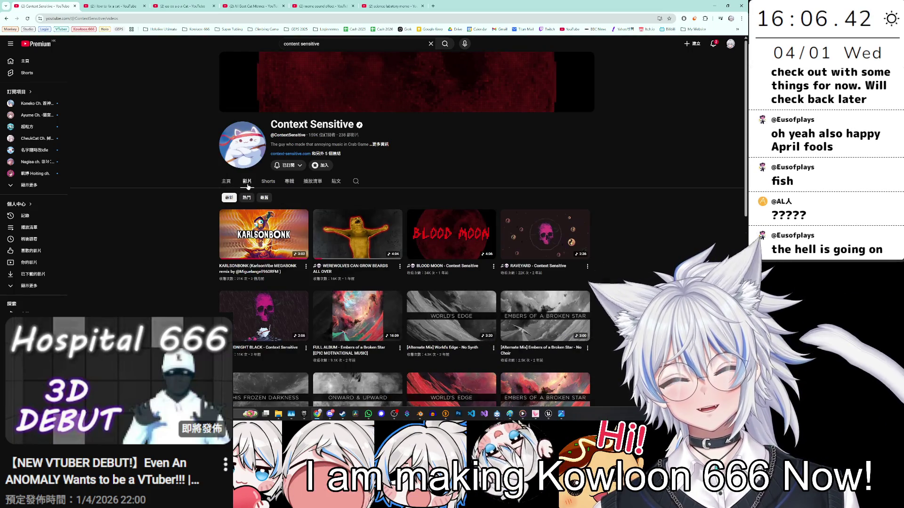
left_click(382, 240)
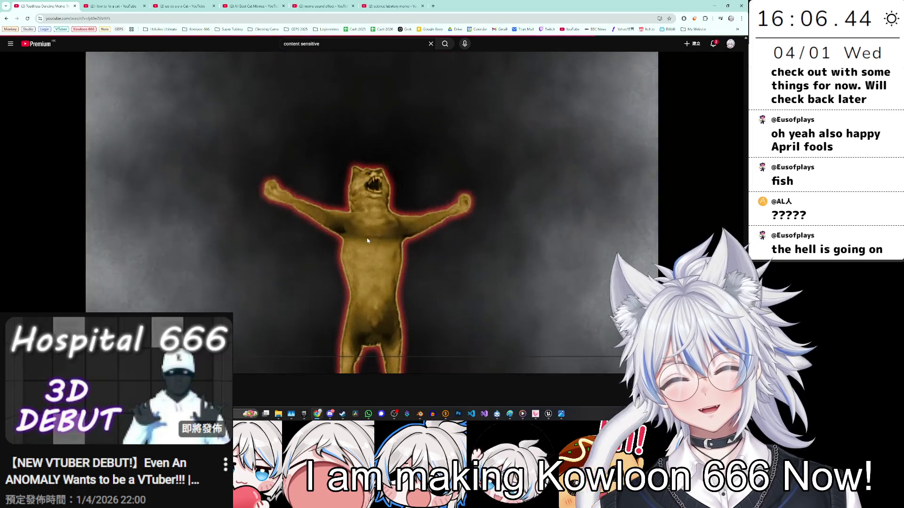
left_click(6, 18)
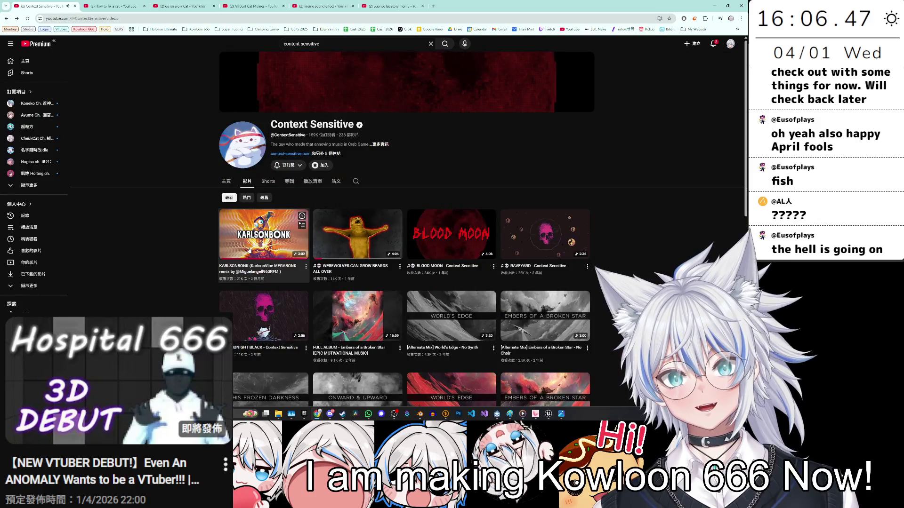
left_click(249, 249)
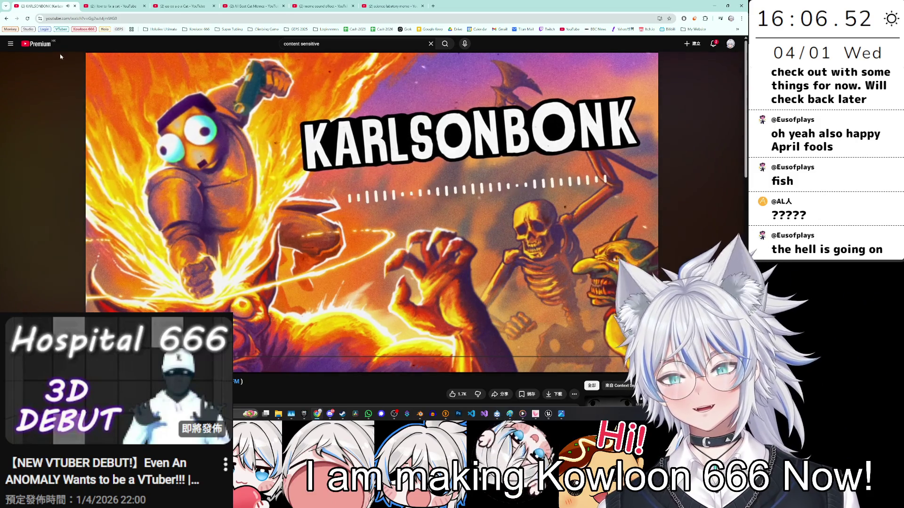
left_click(7, 20)
Step: Scroll through the channel's video list, then return to the Unreal Editor
scroll(350, 266, "down", 3)
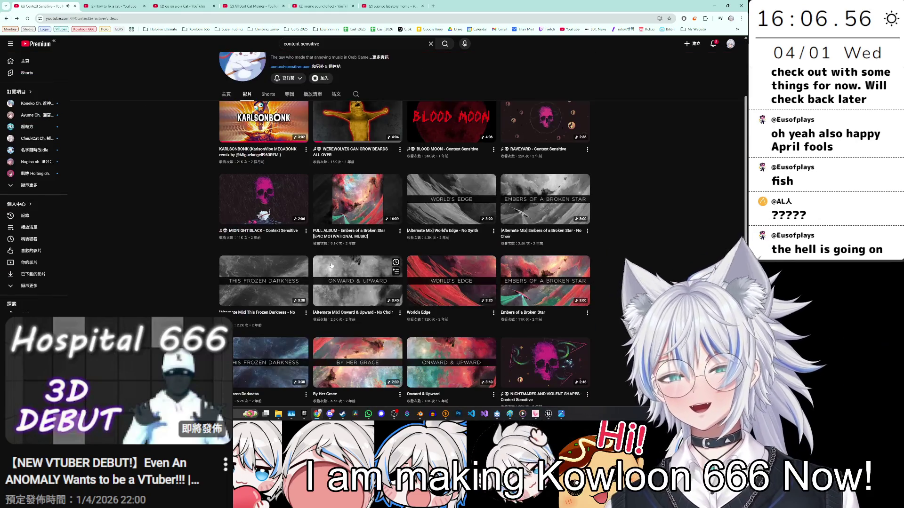
scroll(350, 266, "down", 6)
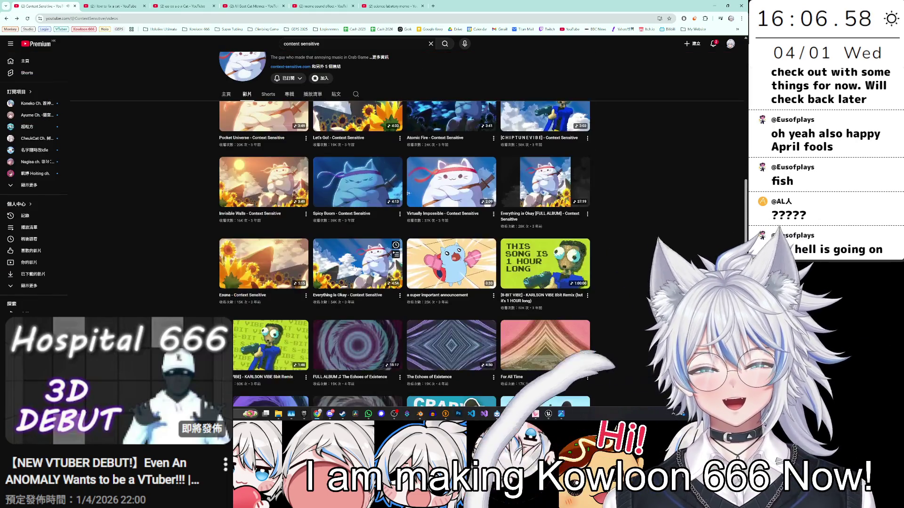
scroll(354, 267, "down", 7)
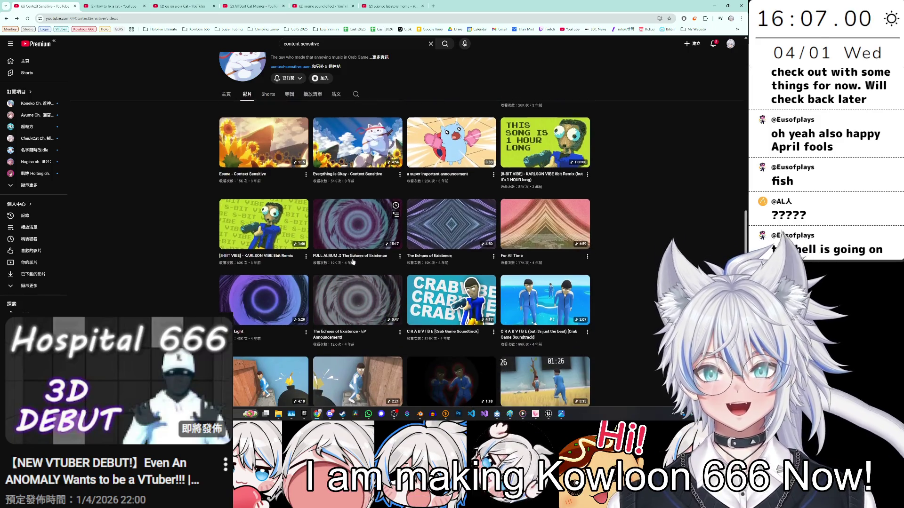
scroll(360, 258, "down", 8)
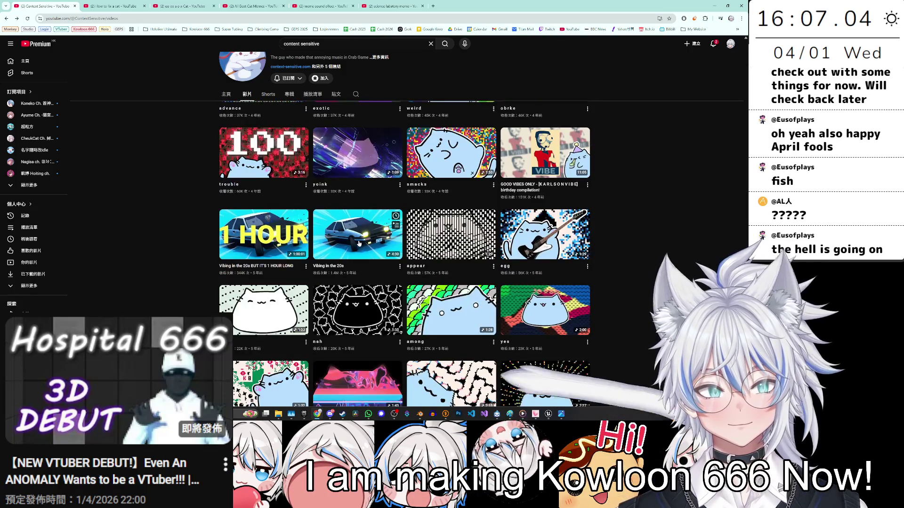
scroll(358, 243, "down", 2)
scroll(360, 273, "up", 15)
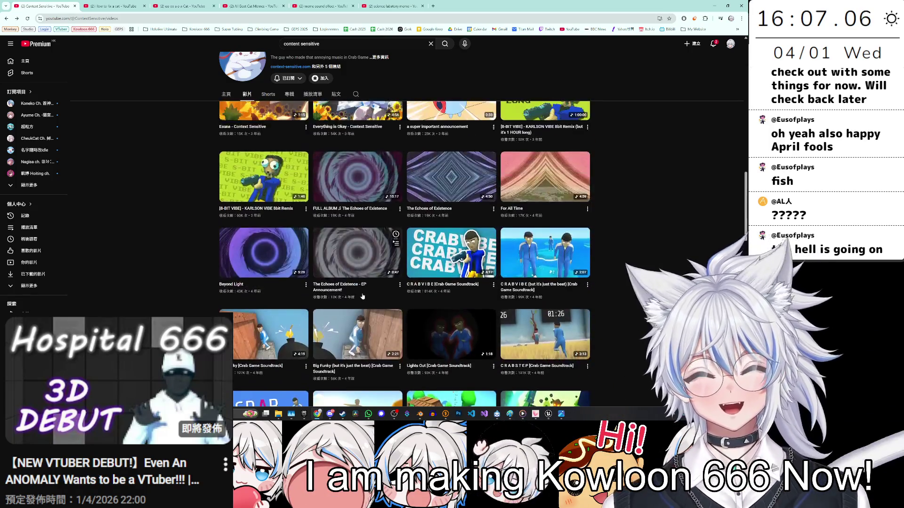
scroll(361, 300, "up", 7)
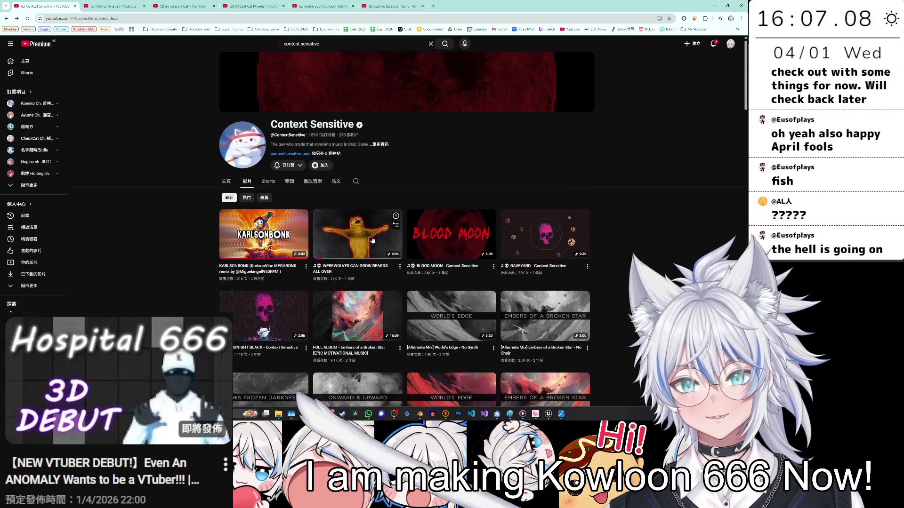
scroll(457, 248, "down", 3)
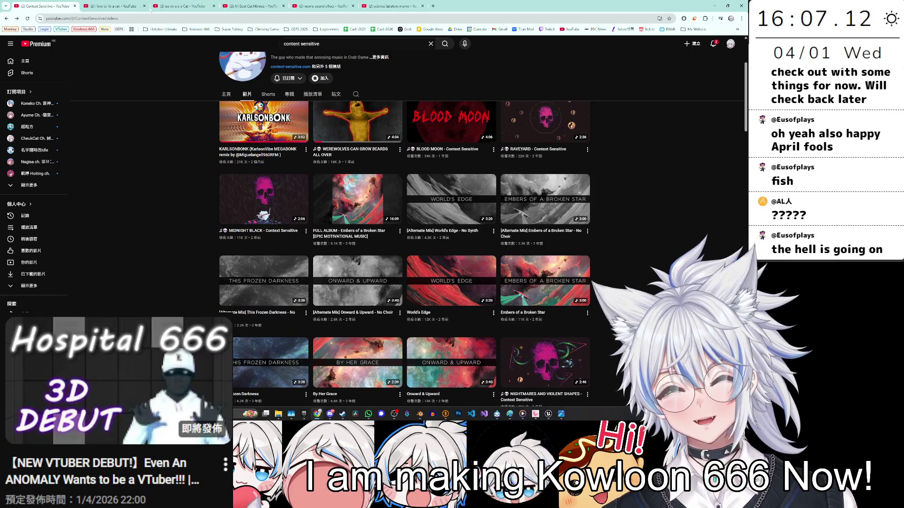
key("alt+Tab")
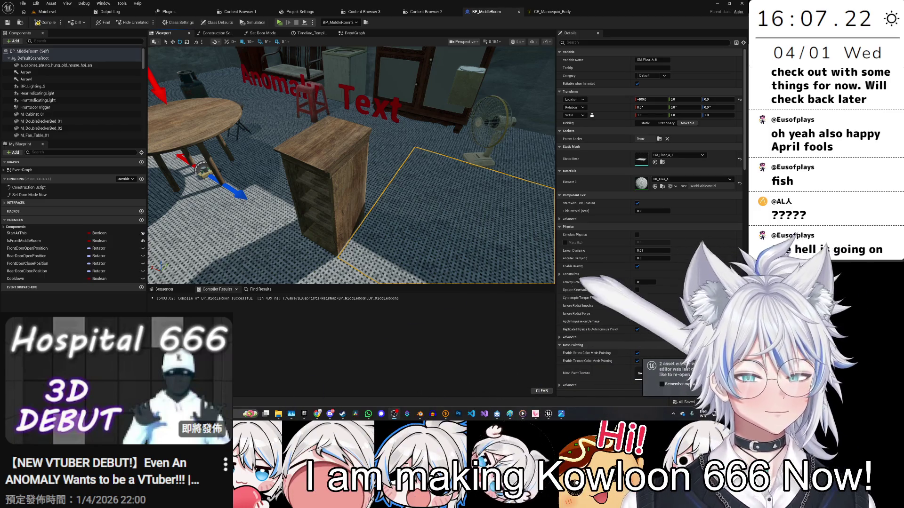
Step: Rotate the tall cabinet and push the small wooden cabinet back toward the wall
left_click_drag(447, 190, 339, 188)
left_click(351, 188)
left_click(382, 155)
left_click_drag(383, 155, 400, 169)
left_click(352, 242)
left_click_drag(331, 260, 356, 187)
Step: Scale the cabinet to 1.25 and move it beside the wardrobe
key("f")
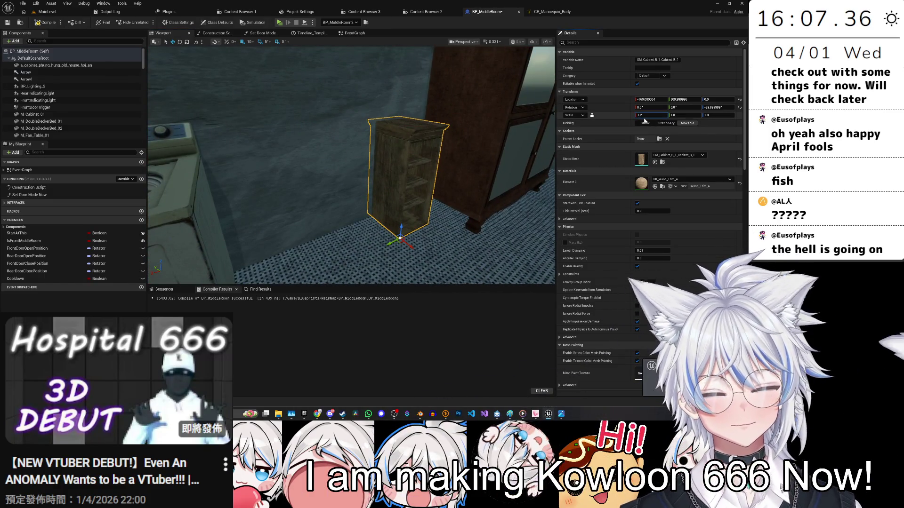
type("5")
key("Return")
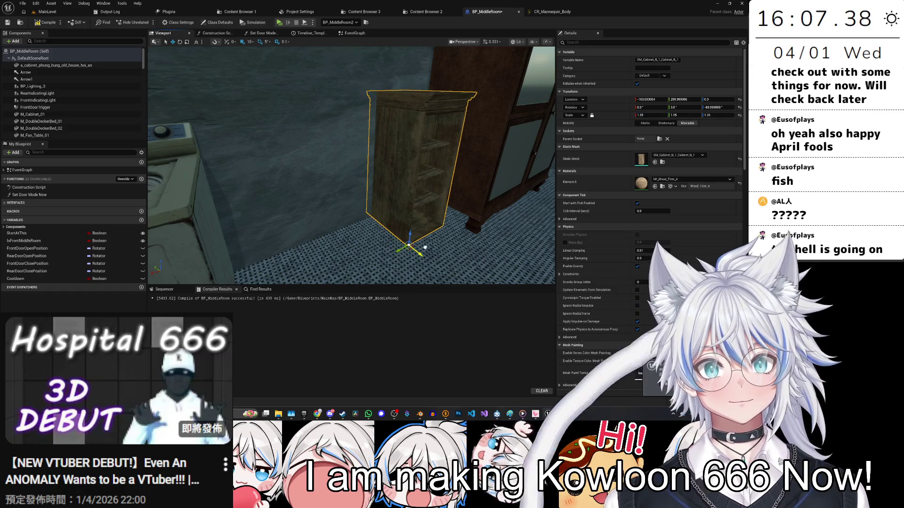
left_click_drag(424, 247, 413, 254)
key("f")
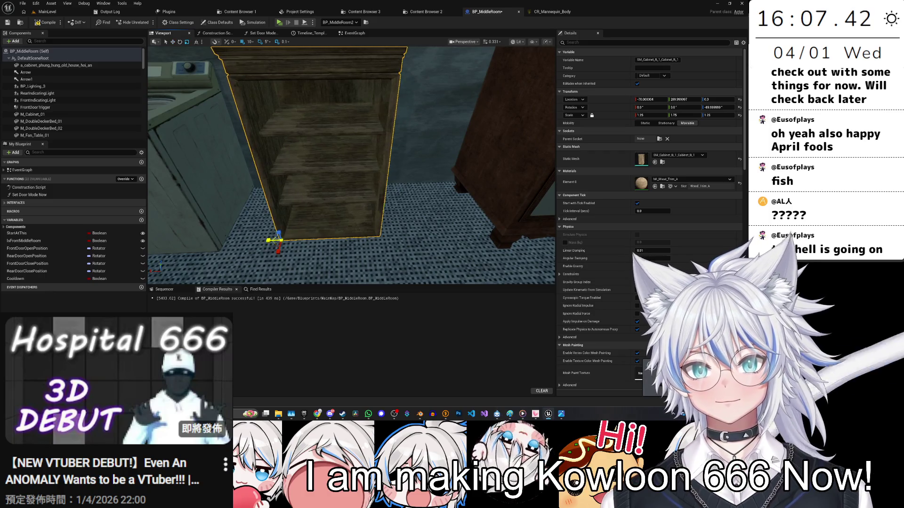
Step: Orbit around the cabinets and check the lower and upper shelf cabinets
scroll(266, 240, "down", 5)
mouse_move(266, 239)
left_mouse_down()
mouse_move(278, 256)
mouse_move(275, 269)
mouse_move(279, 152)
mouse_move(358, 152)
left_mouse_up()
left_click(293, 147)
left_click(358, 151)
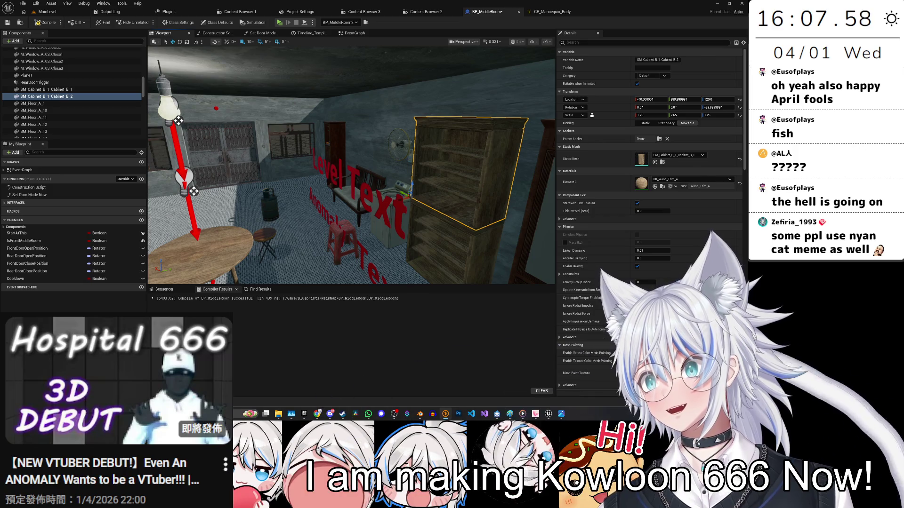
key("alt+Tab")
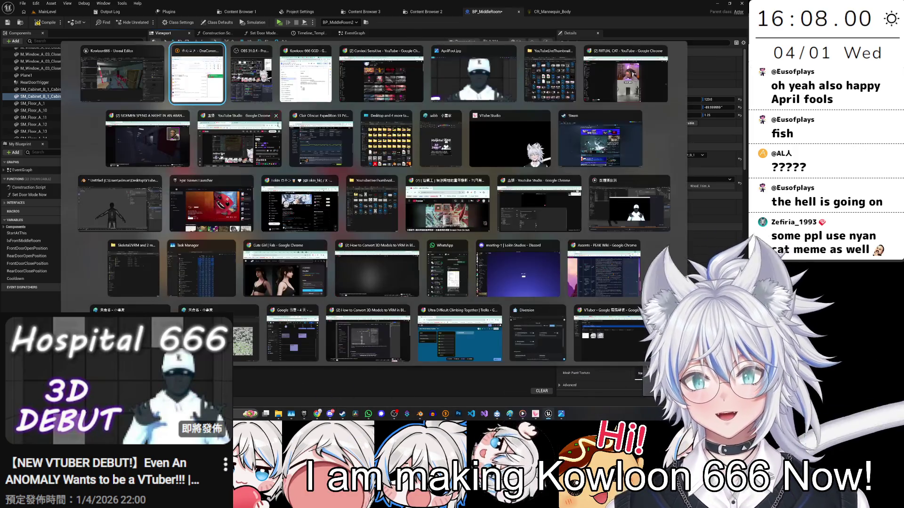
Step: Search YouTube for 'nyan cat' and open, then pause, the official Nyan Cat video
key("Tab")
key("Tab")
key("Tab")
type("nyan cat")
key("Return")
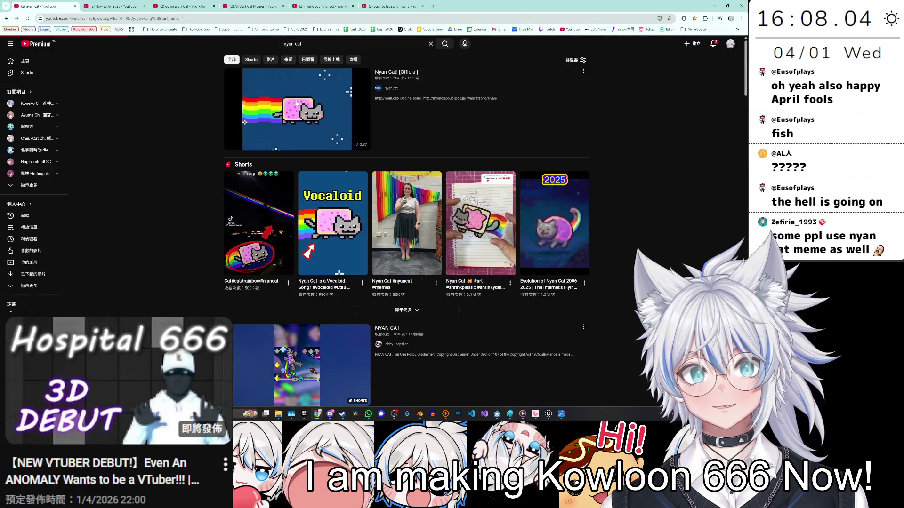
left_click(296, 102)
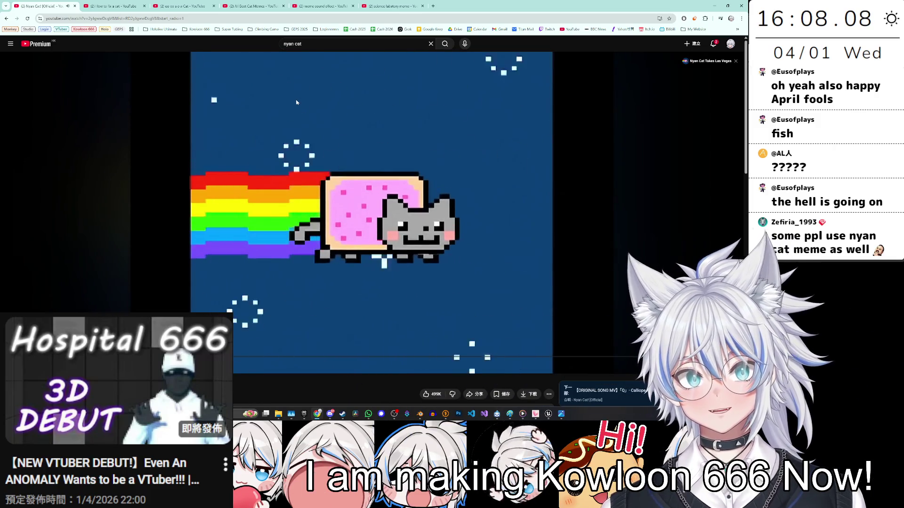
left_click(319, 219)
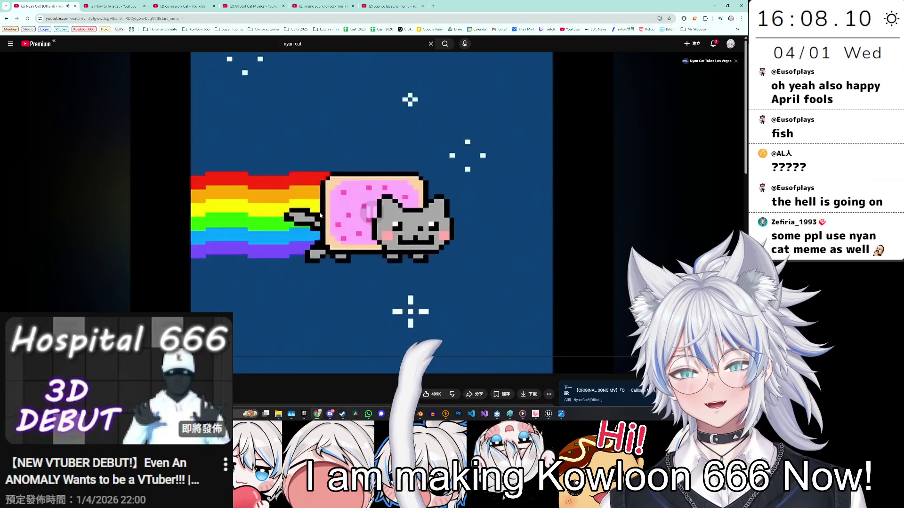
Step: Open the original song link from the video description and return to the Nyan Cat tab
key("ctrl+l")
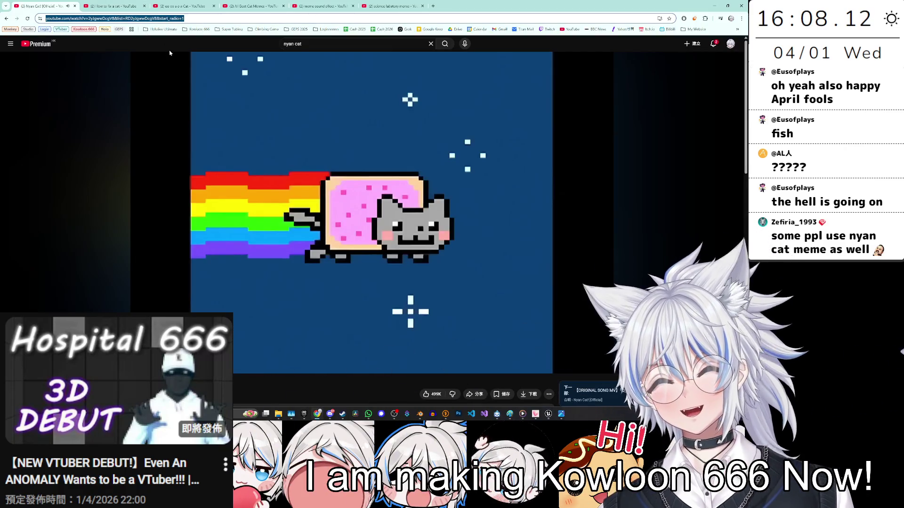
scroll(141, 258, "down", 5)
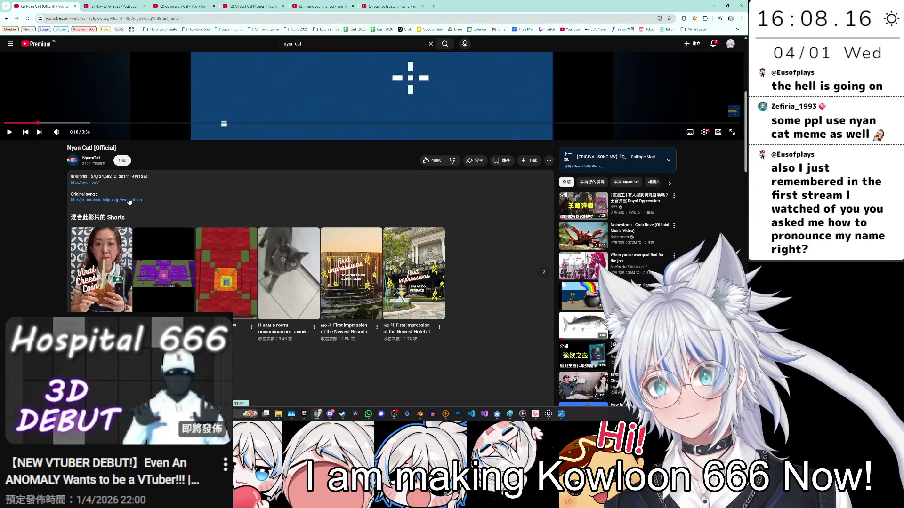
left_click(113, 202)
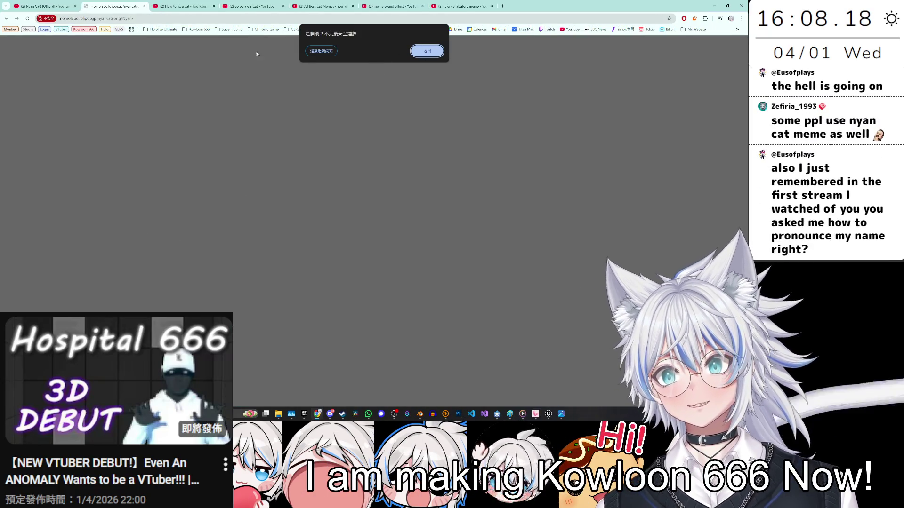
left_click(58, 11)
Step: Play and pause Nyan Cat Takes Las Vegas, then return to the Unreal editor
scroll(235, 203, "down", 4)
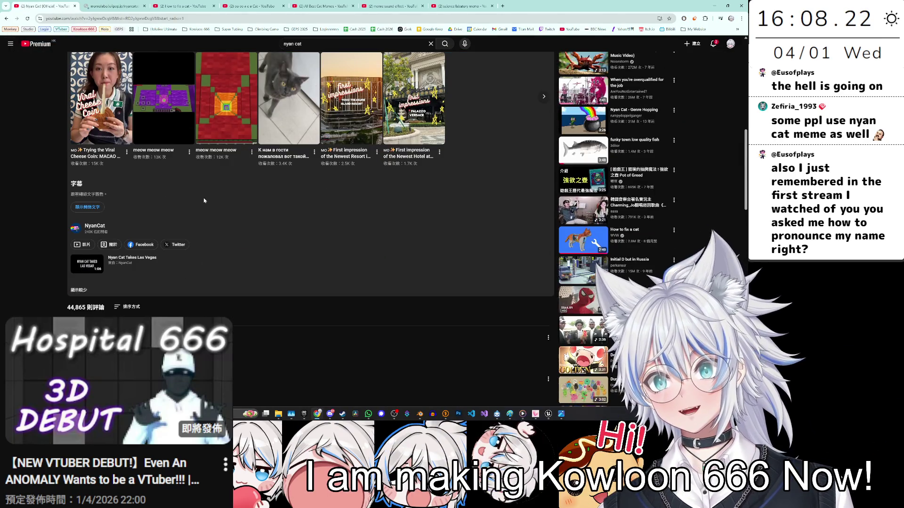
left_click(92, 270)
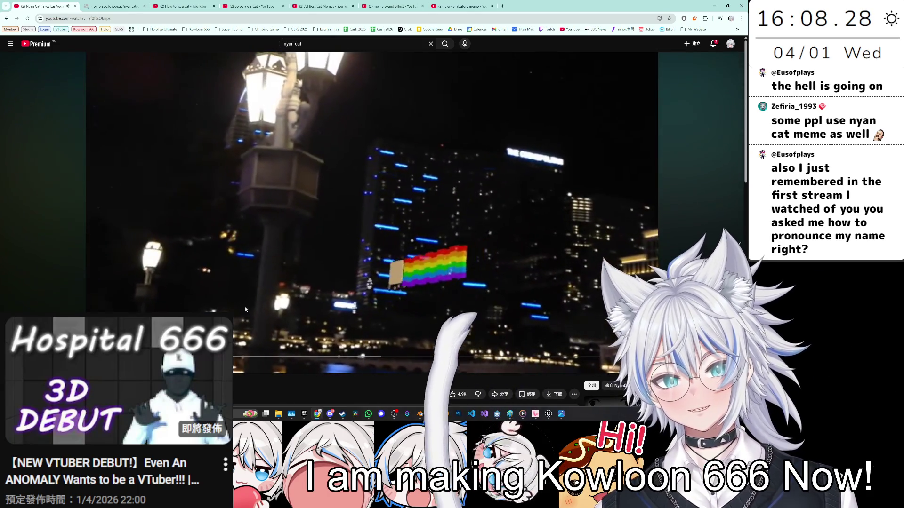
scroll(258, 245, "down", 3)
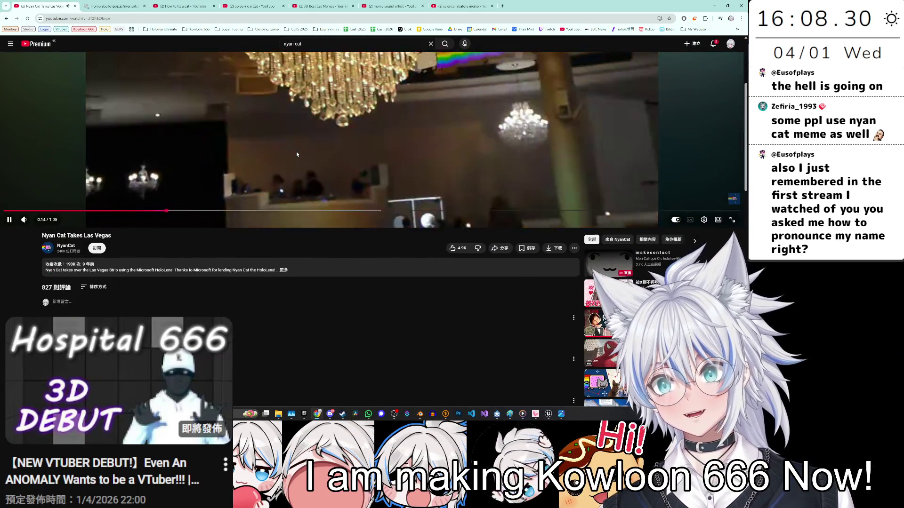
left_click(247, 154)
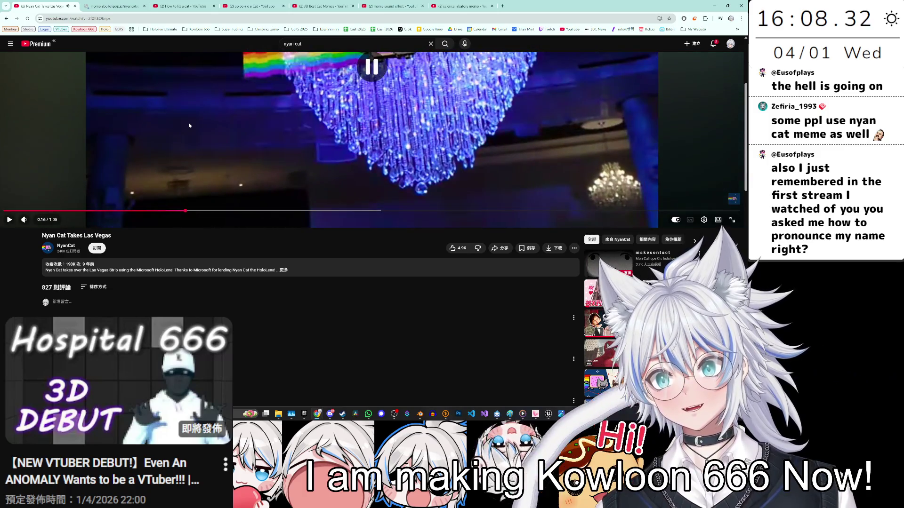
scroll(193, 137, "down", 3)
scroll(209, 181, "up", 6)
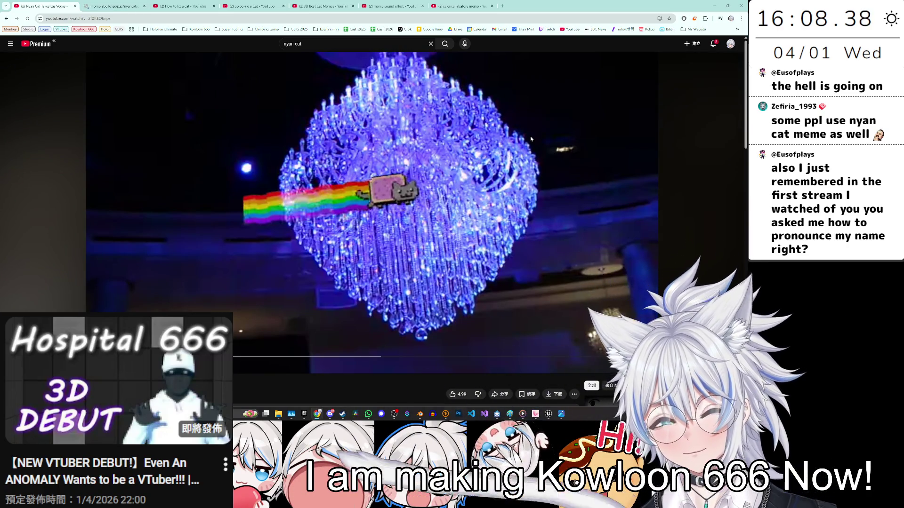
key("alt+Tab")
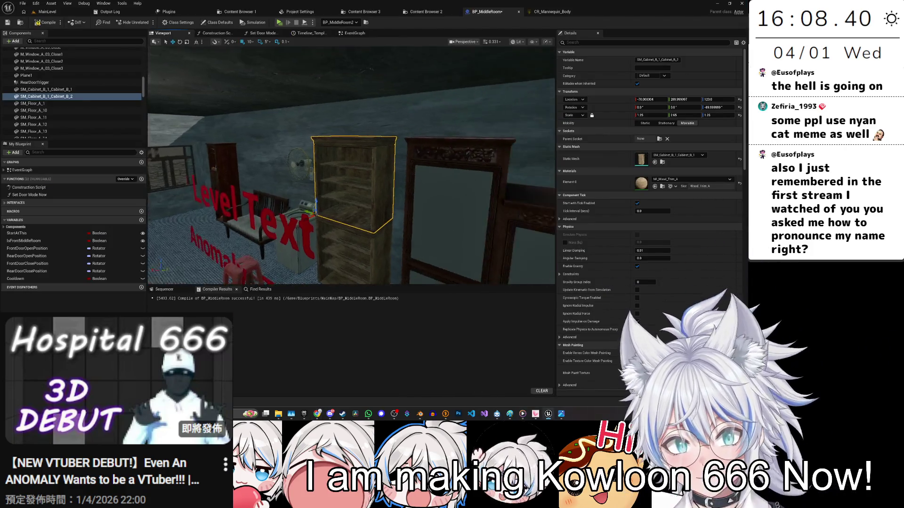
Step: Inspect the upper and lower shelf cabinets and the glass-fronted wardrobe
scroll(382, 198, "up", 5)
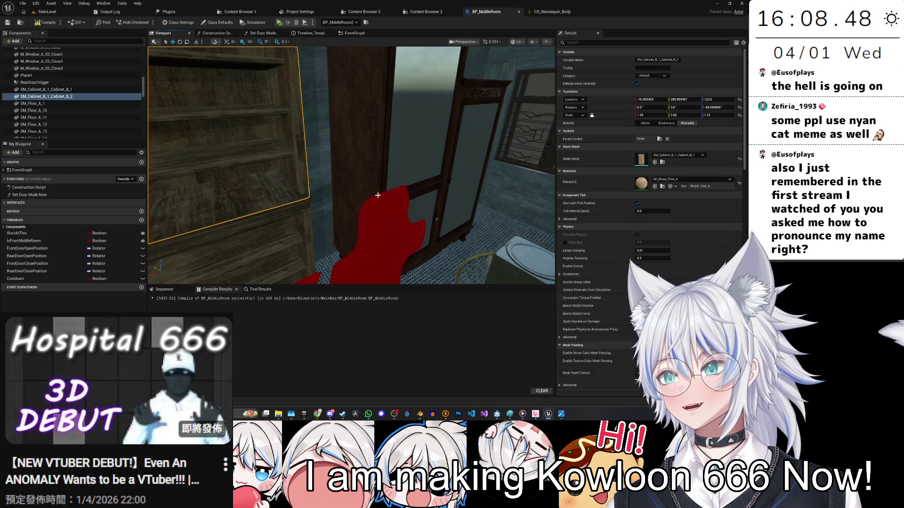
mouse_move(365, 213)
left_mouse_down()
mouse_move(333, 266)
mouse_move(344, 261)
mouse_move(363, 205)
left_mouse_up()
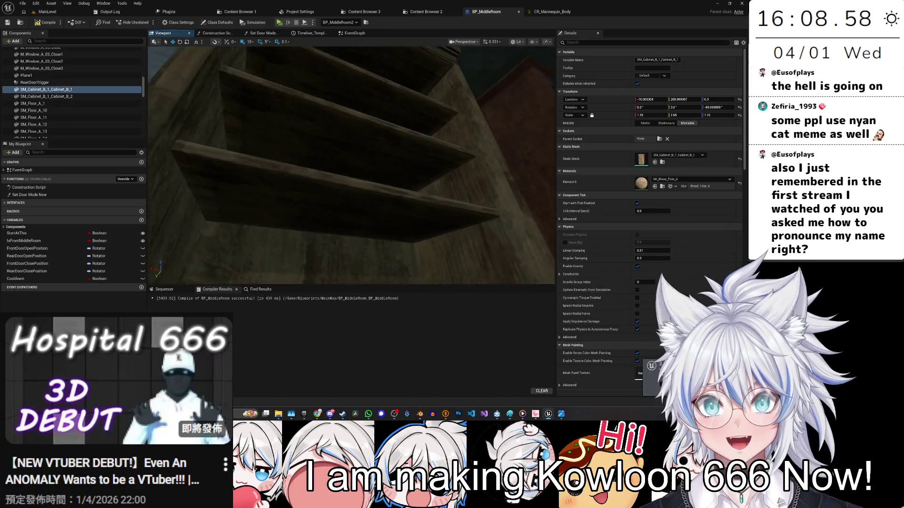
left_click(46, 96)
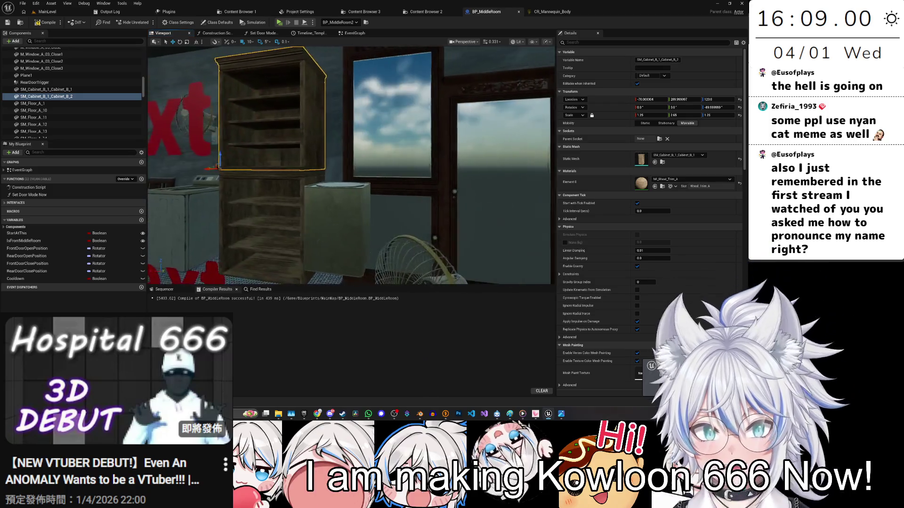
left_click(408, 282)
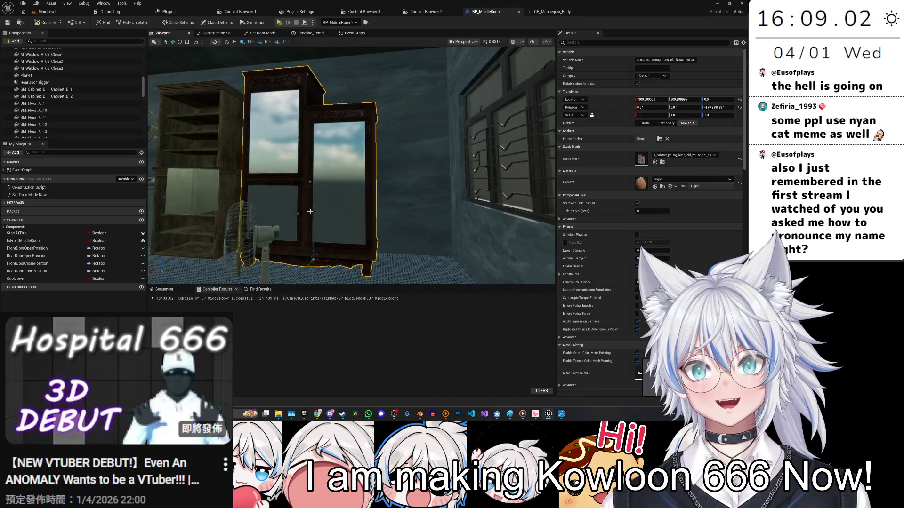
left_click(338, 144)
scroll(482, 251, "down", 3)
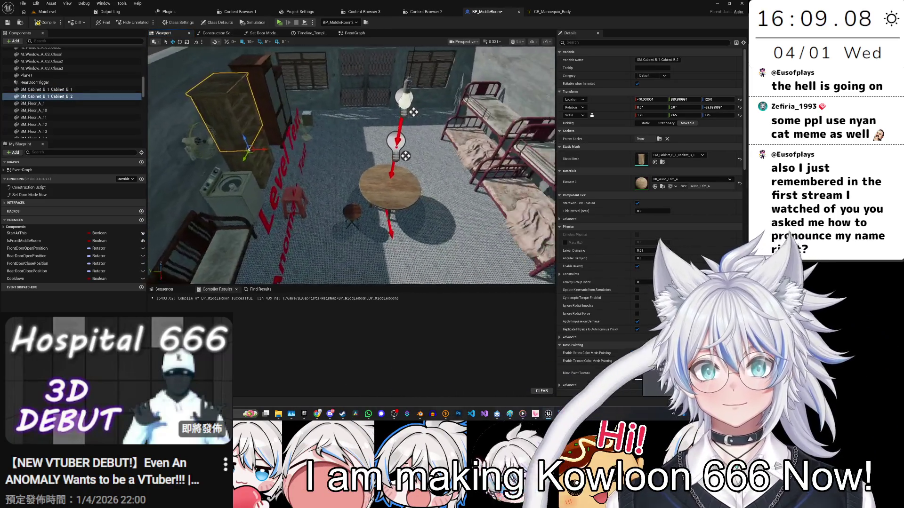
Step: Move the StaticMesh21 concrete wall piece to Y 120 near the room's centre
left_click(222, 155)
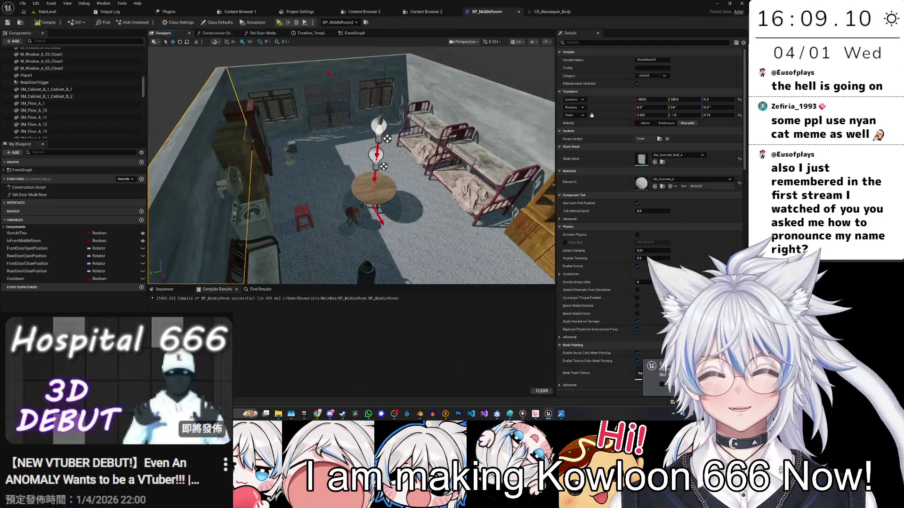
mouse_move(336, 114)
left_mouse_down()
mouse_move(376, 181)
mouse_move(360, 179)
mouse_move(339, 198)
mouse_move(339, 141)
left_mouse_up()
left_click_drag(386, 178, 386, 178)
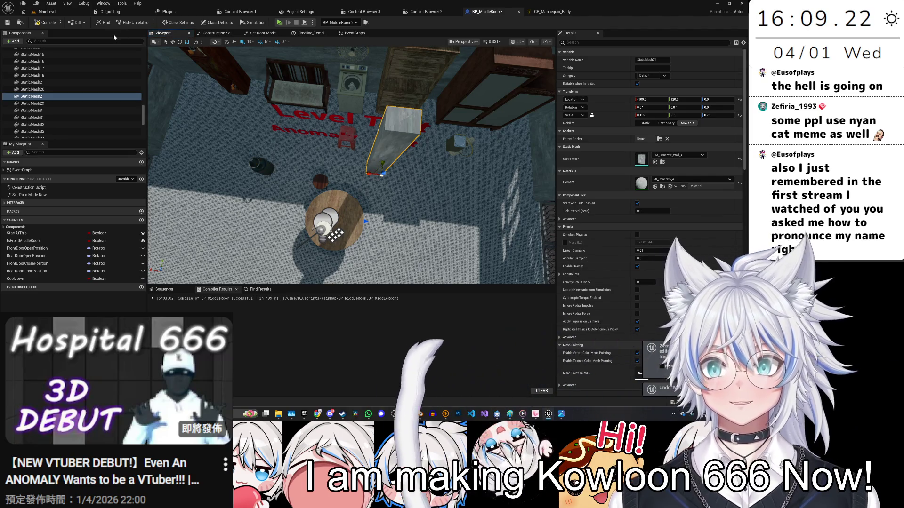
Step: Add a Cube component and attach it under StaticMesh20
left_click(14, 43)
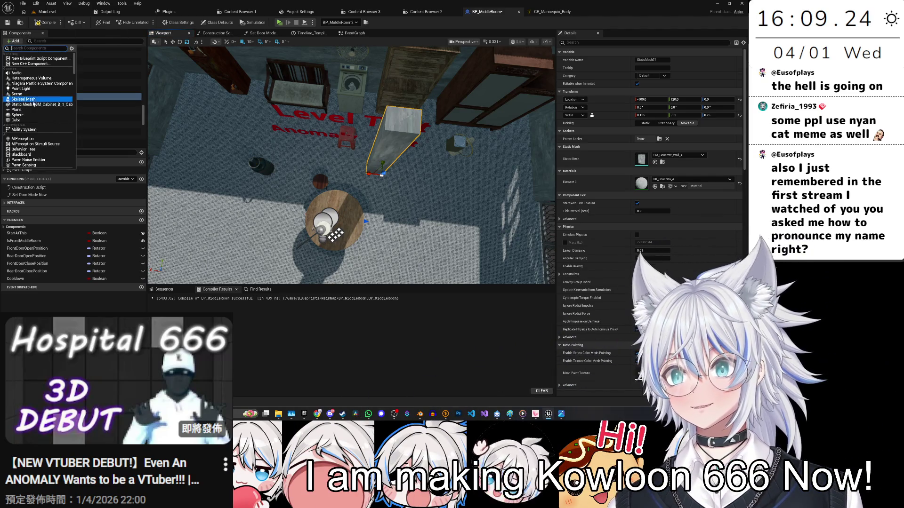
left_click(29, 120)
mouse_move(37, 104)
left_mouse_down()
mouse_move(55, 105)
mouse_move(57, 49)
mouse_move(66, 75)
mouse_move(58, 50)
mouse_move(56, 61)
left_mouse_up()
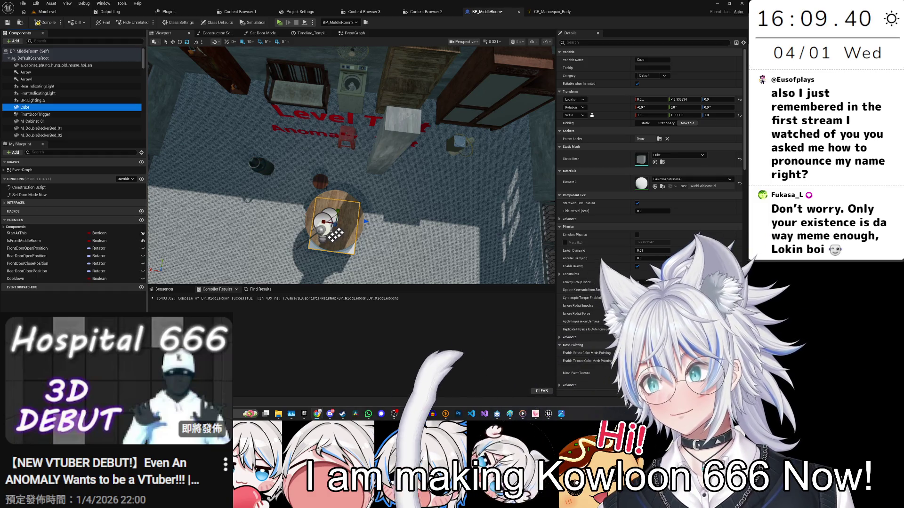
Step: Orbit and fly around the Cube beside the pillar to check its placement
left_click_drag(153, 81, 153, 81)
mouse_move(366, 217)
left_mouse_down()
mouse_move(302, 187)
mouse_move(234, 195)
left_mouse_up()
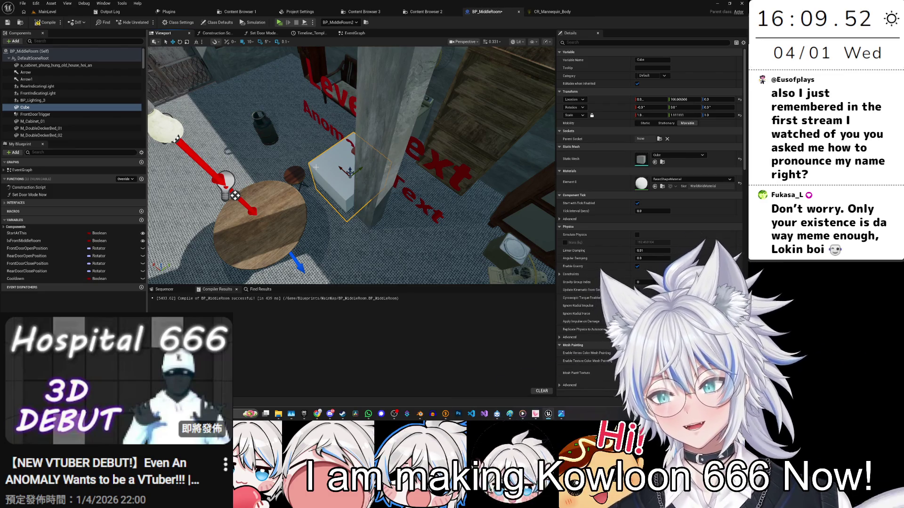
left_click(372, 117)
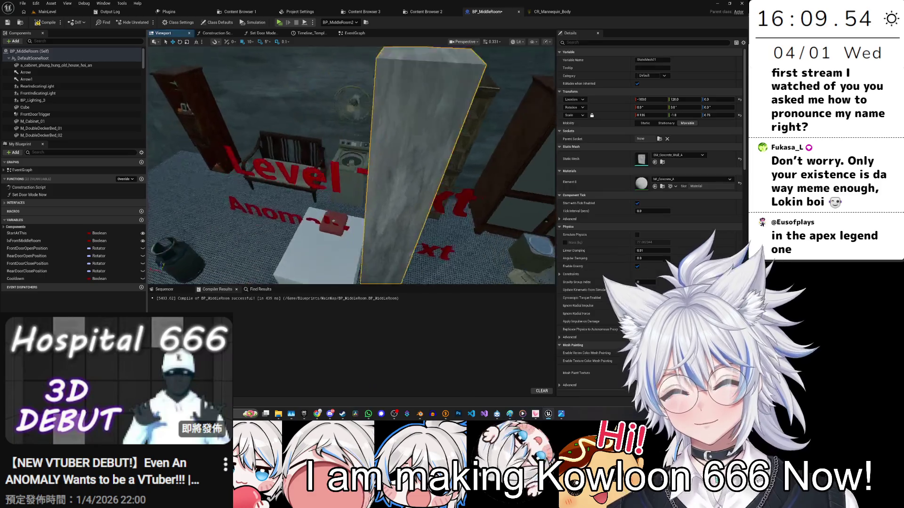
left_click_drag(372, 118, 329, 189)
mouse_move(364, 77)
left_mouse_down()
mouse_move(353, 101)
mouse_move(362, 63)
left_mouse_up()
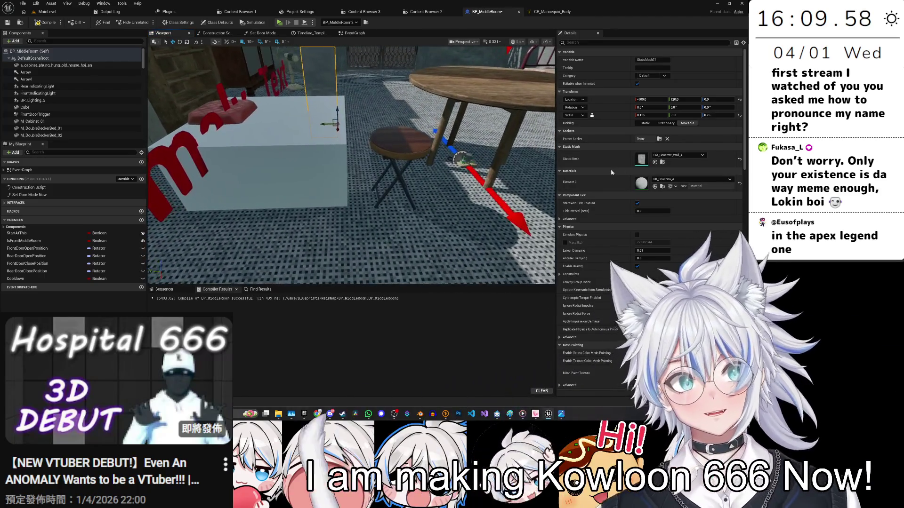
left_click(319, 76)
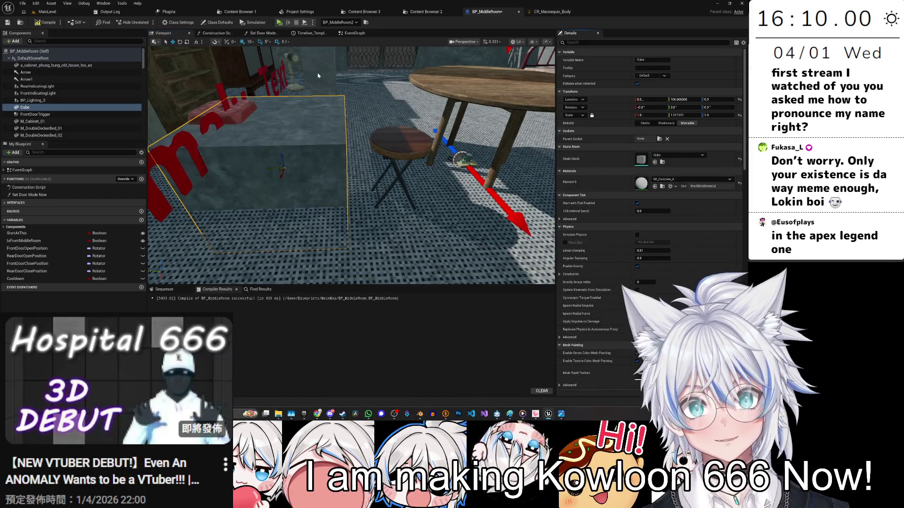
Step: Reselect the Cube and save BP_MiddleRoom
left_click(319, 76)
key("f")
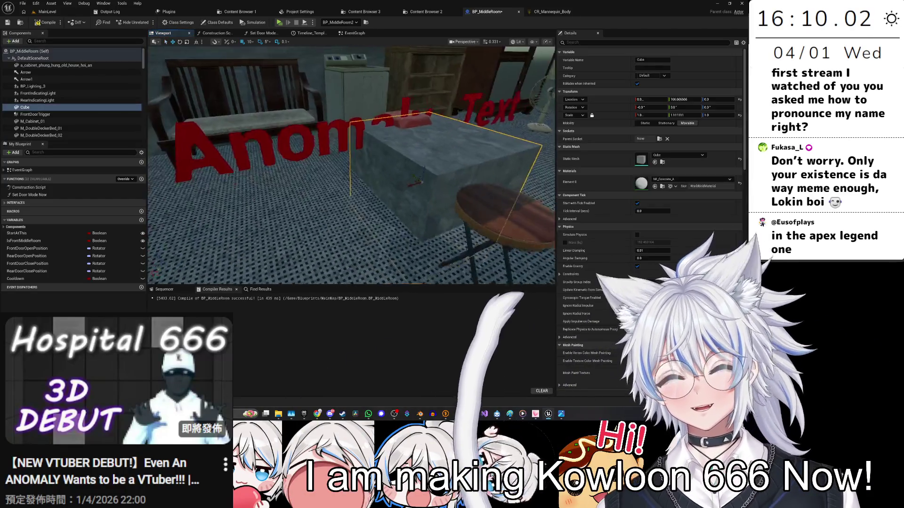
key("ctrl+s")
Step: Bring the view down to floor level by the gas cylinder and select the gas tank
mouse_move(338, 174)
left_mouse_down()
mouse_move(456, 175)
mouse_move(349, 134)
mouse_move(308, 170)
left_mouse_up()
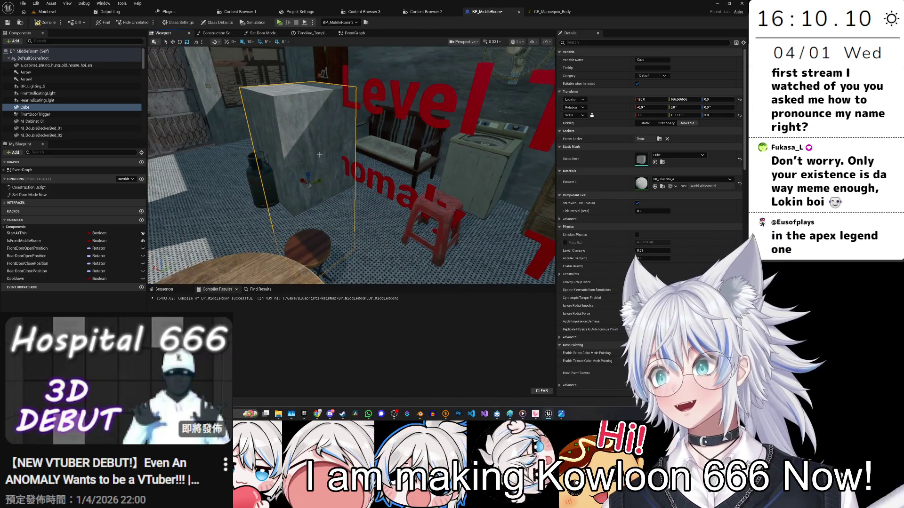
scroll(319, 155, "down", 3)
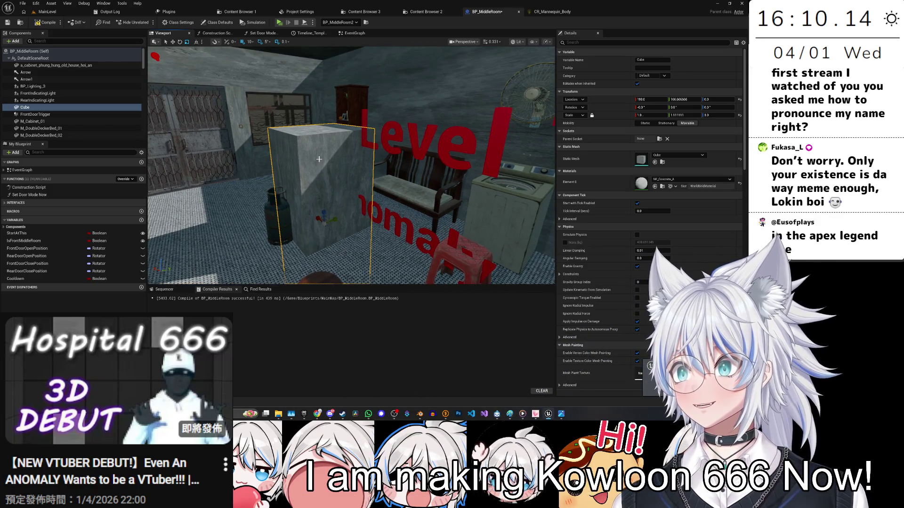
mouse_move(319, 161)
left_mouse_down()
mouse_move(316, 187)
mouse_move(340, 238)
mouse_move(351, 181)
left_mouse_up()
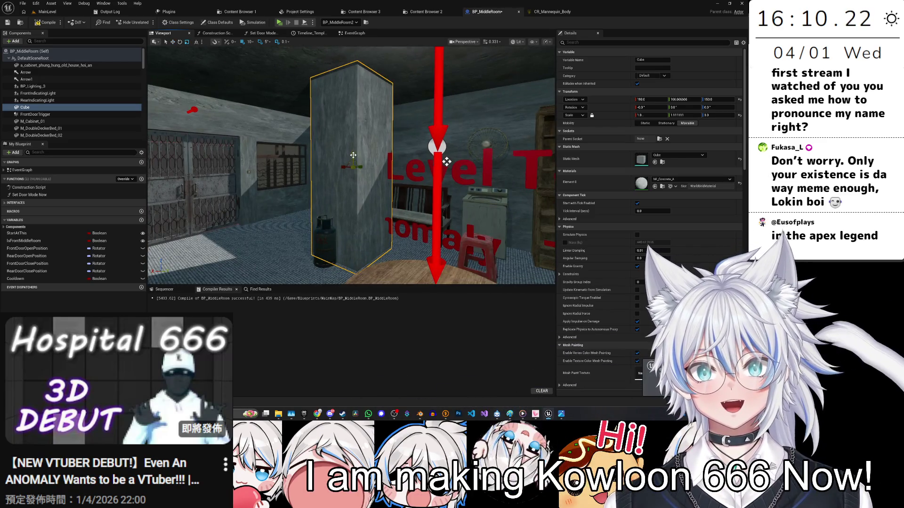
left_click_drag(446, 162, 455, 254)
mouse_move(428, 71)
left_mouse_down()
mouse_move(329, 142)
mouse_move(372, 231)
left_mouse_up()
left_click(309, 155)
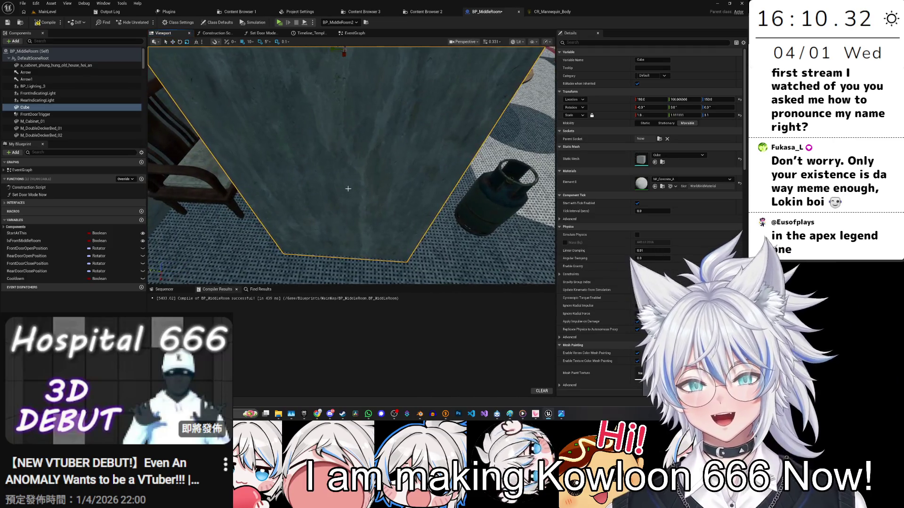
left_click_drag(354, 230, 352, 217)
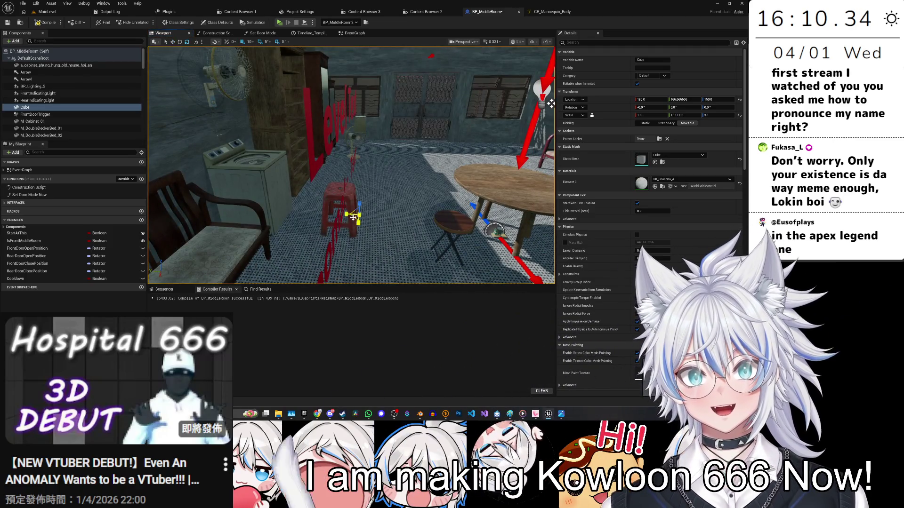
Step: Narrow the Cube, slide it 100 units along X, and shrink its width further
left_click_drag(551, 104, 550, 96)
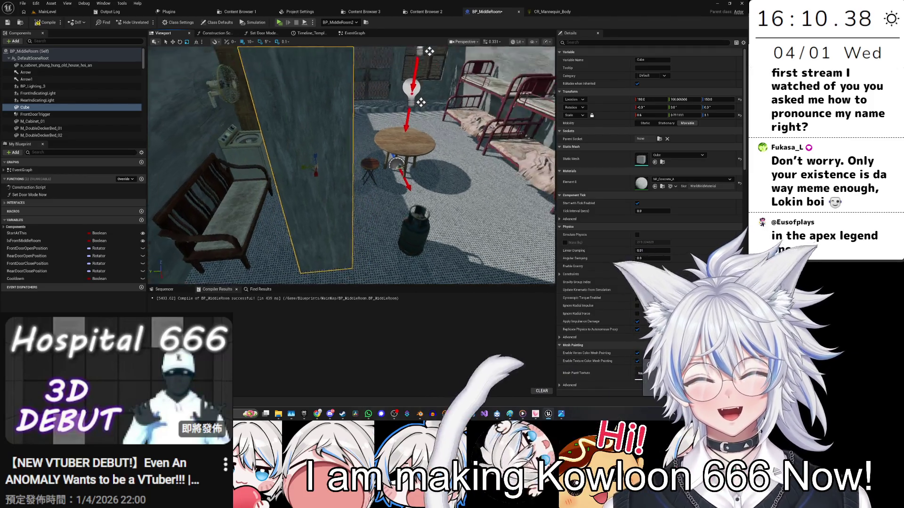
left_click_drag(434, 96, 373, 168)
scroll(380, 186, "down", 3)
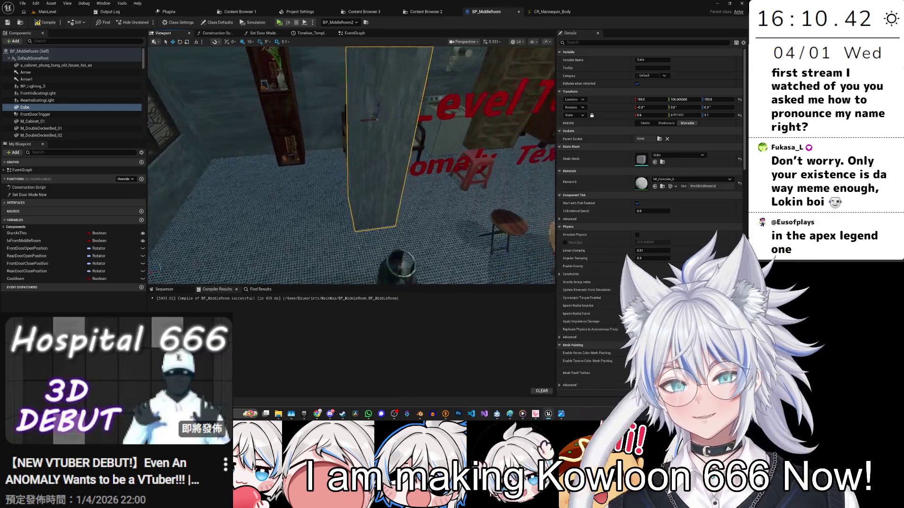
mouse_move(396, 134)
left_mouse_down()
mouse_move(360, 50)
mouse_move(315, 172)
left_mouse_up()
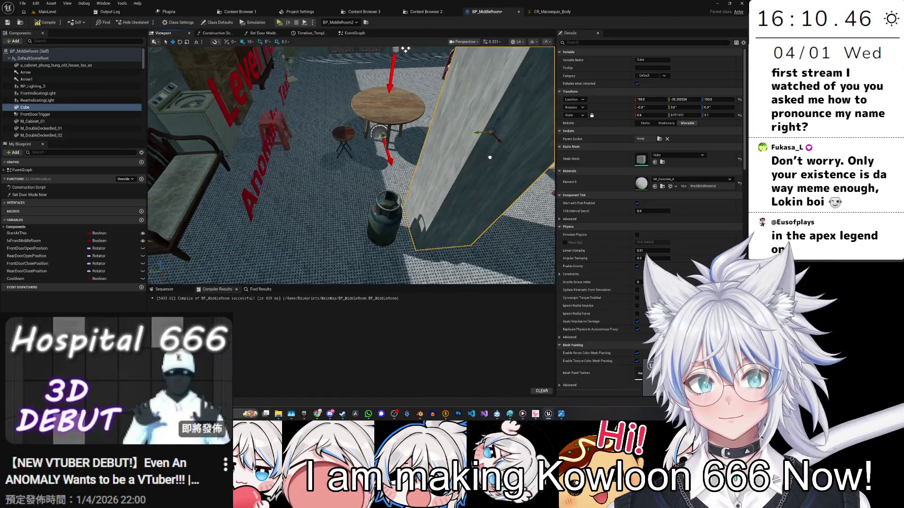
left_click_drag(471, 155, 518, 108)
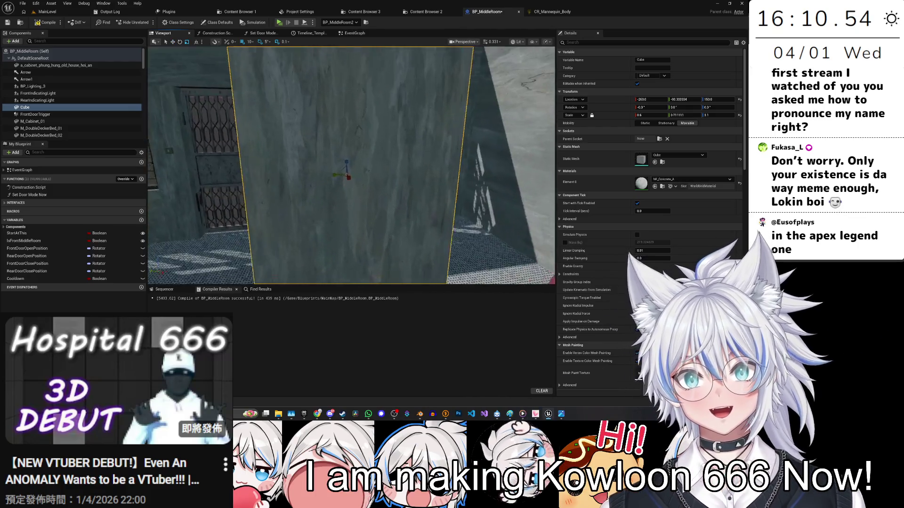
left_click_drag(341, 185, 332, 190)
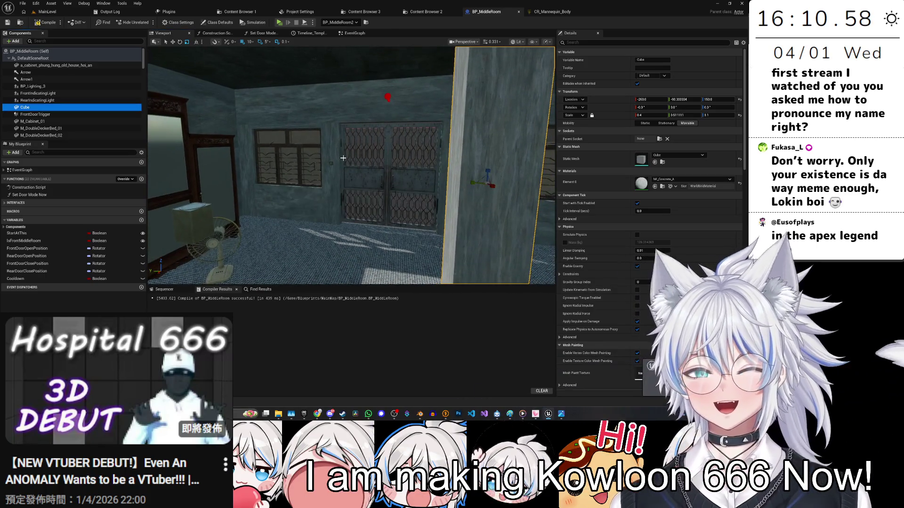
mouse_move(402, 252)
left_mouse_down()
mouse_move(395, 218)
mouse_move(314, 127)
mouse_move(332, 126)
mouse_move(312, 189)
mouse_move(509, 61)
left_mouse_up()
Step: Move the wall fan onto the far pillar, save BP_MiddleRoom, and switch to the browser's image search
left_click(343, 160)
left_click_drag(350, 165, 351, 164)
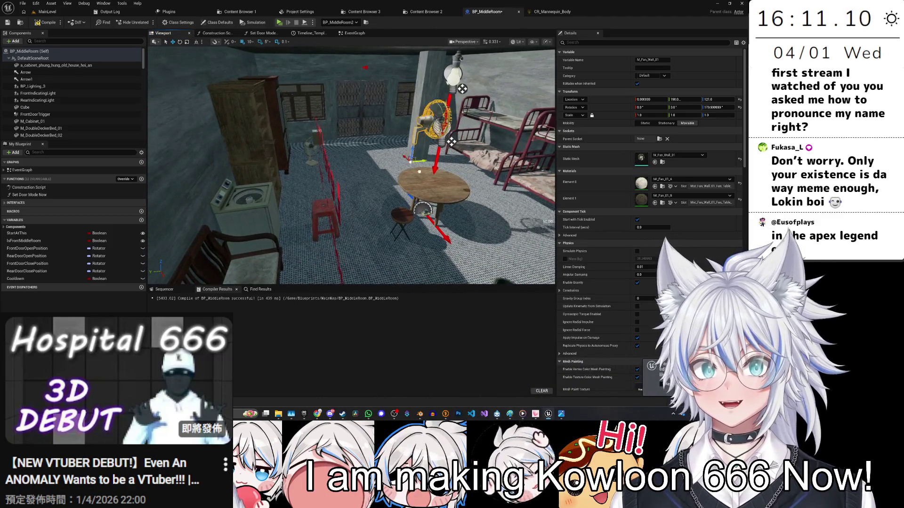
mouse_move(230, 94)
left_mouse_down()
mouse_move(438, 141)
mouse_move(466, 162)
left_mouse_up()
key("ctrl+s")
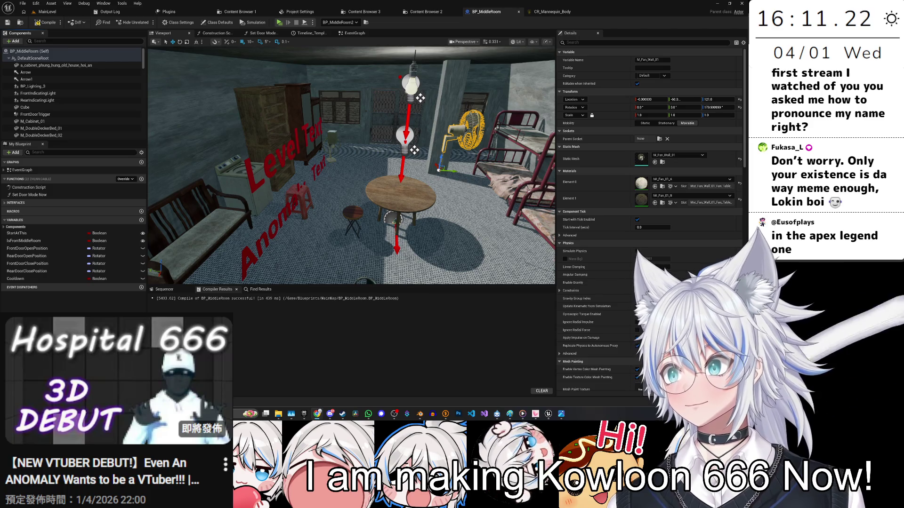
key("alt+Tab")
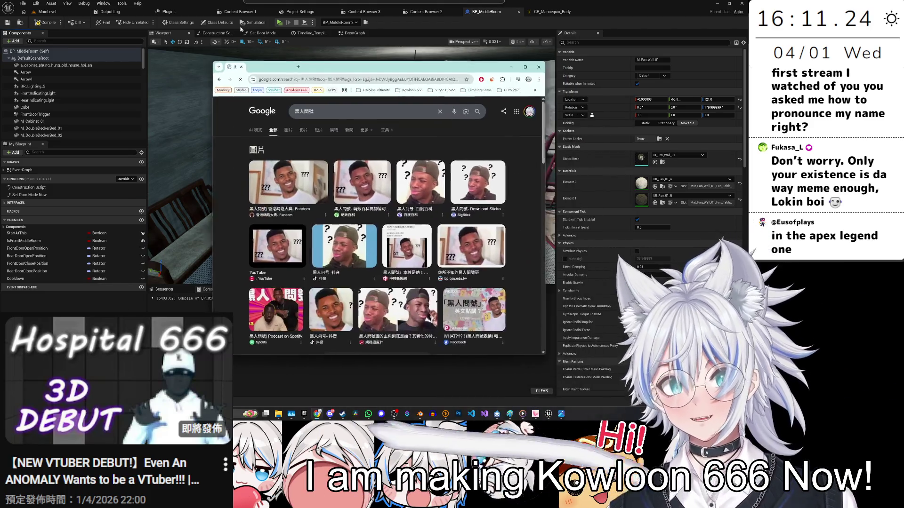
Step: Preview two 黑人問號 meme image results, then return the Unreal view to the beds and table
left_click(263, 179)
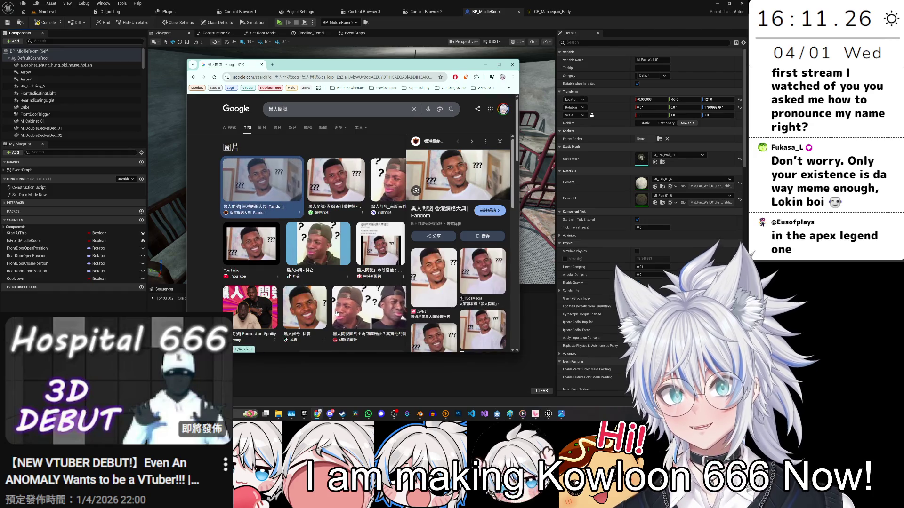
left_click(318, 244)
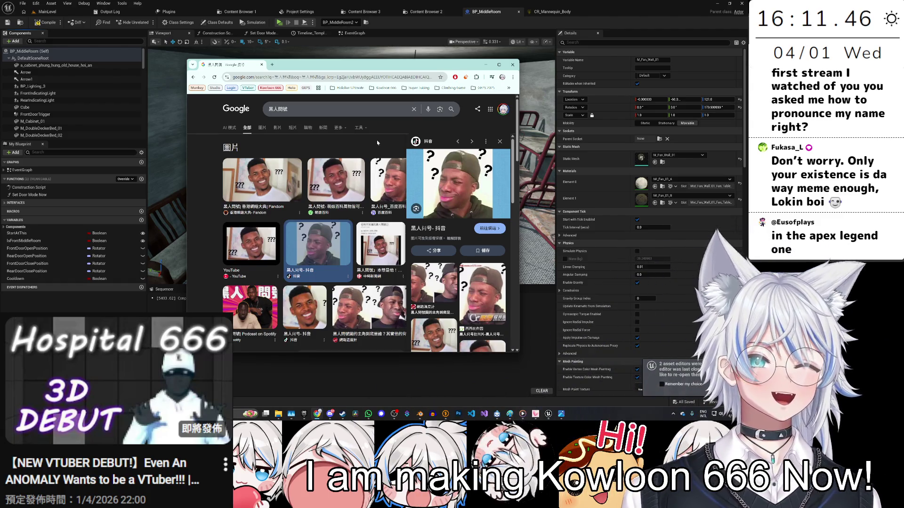
mouse_move(350, 165)
left_mouse_down()
mouse_move(447, 169)
mouse_move(395, 171)
left_mouse_up()
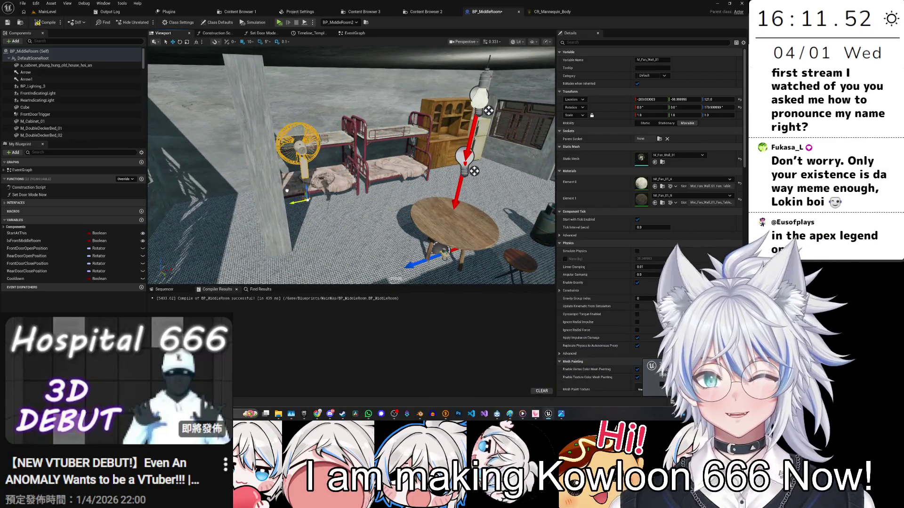
Step: Nudge the wall fan 30 units along X on the pillar
left_click_drag(295, 201, 282, 205)
left_click_drag(351, 165, 400, 167)
left_click_drag(311, 197, 332, 197)
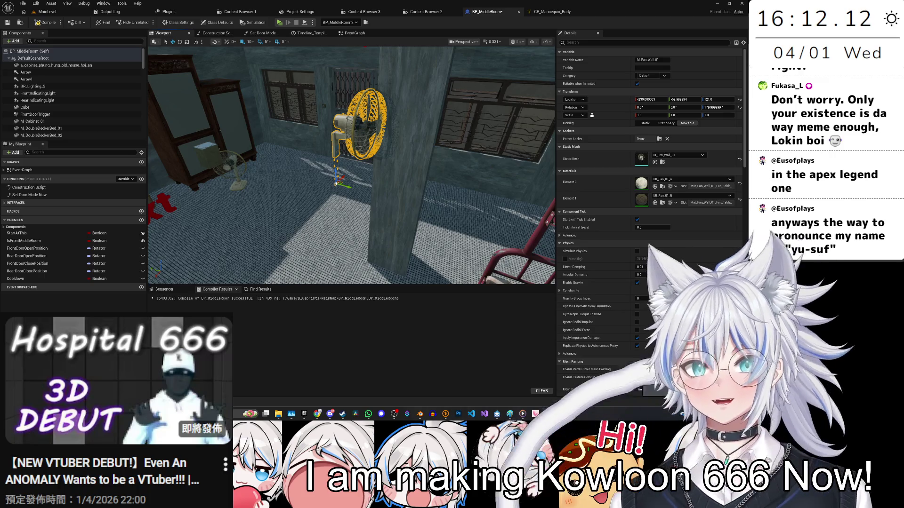
mouse_move(274, 170)
left_mouse_down()
mouse_move(334, 202)
mouse_move(184, 202)
mouse_move(309, 210)
mouse_move(303, 221)
mouse_move(335, 210)
left_mouse_up()
key("w")
Step: Slide the shrine cabinet 80 units along X and save the blueprint
scroll(351, 165, "up", 5)
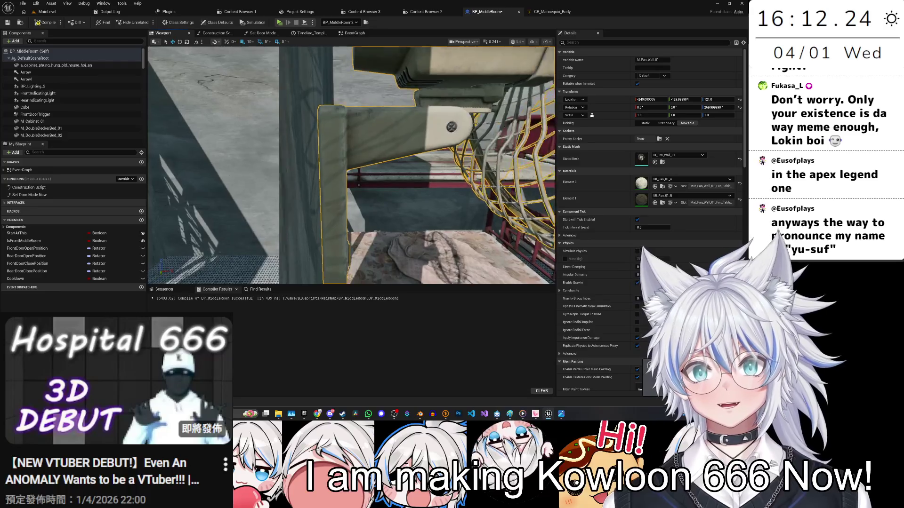
left_click_drag(351, 165, 175, 186)
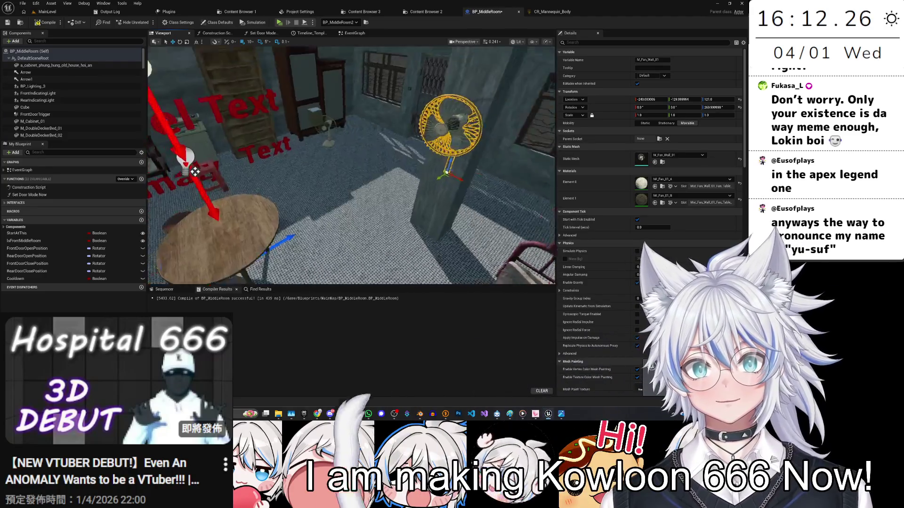
mouse_move(351, 165)
left_mouse_down()
mouse_move(329, 143)
mouse_move(343, 160)
mouse_move(306, 150)
left_mouse_up()
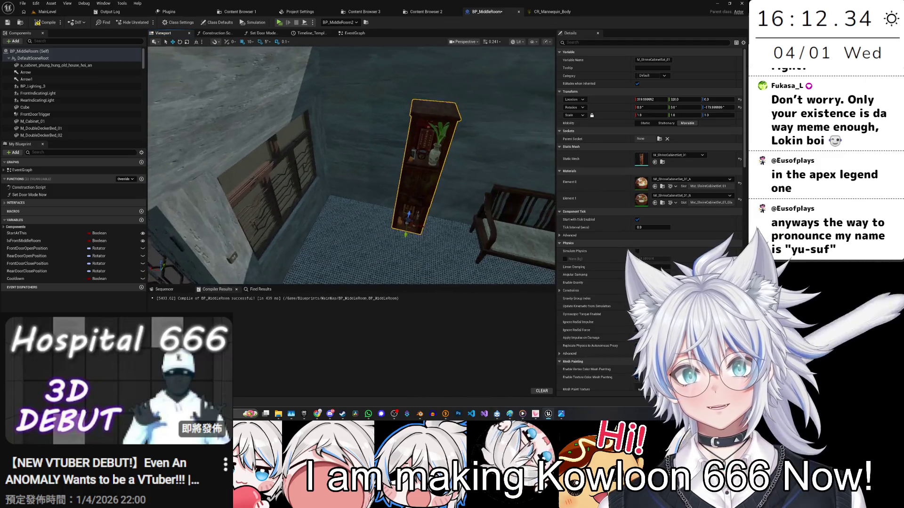
mouse_move(377, 198)
left_mouse_down()
mouse_move(386, 216)
mouse_move(414, 216)
mouse_move(423, 207)
mouse_move(405, 141)
mouse_move(395, 155)
mouse_move(423, 156)
left_mouse_up()
key("ctrl+s")
Step: Rotate the wooden shelf cabinet beside the bench so its open shelves face the room
left_click(403, 127)
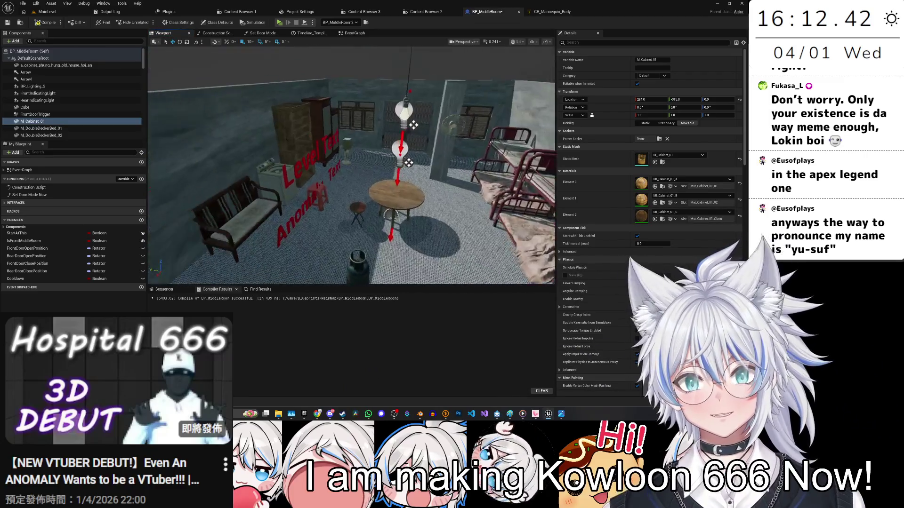
left_click_drag(424, 155, 381, 142)
mouse_move(433, 188)
left_mouse_down()
mouse_move(409, 186)
mouse_move(414, 117)
mouse_move(403, 198)
mouse_move(350, 201)
left_mouse_up()
left_click(414, 118)
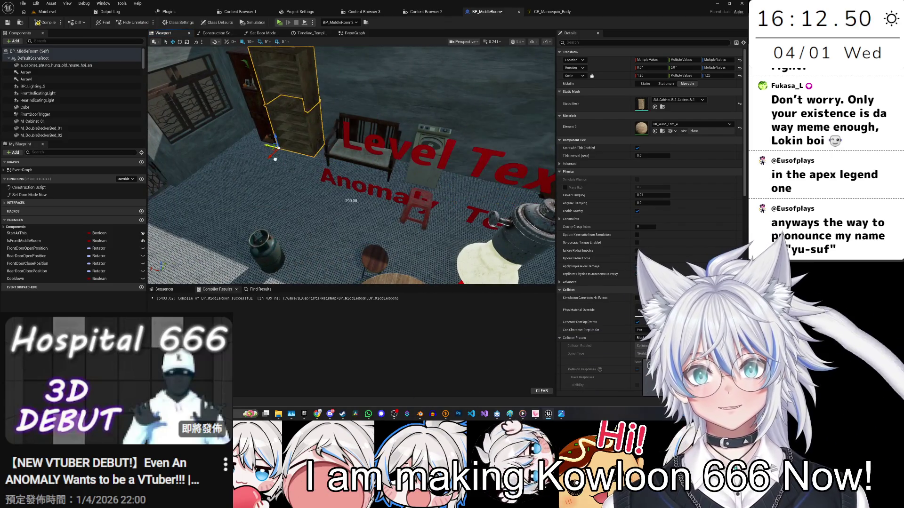
mouse_move(269, 224)
left_mouse_down()
mouse_move(250, 220)
mouse_move(276, 226)
mouse_move(263, 226)
mouse_move(263, 193)
mouse_move(330, 197)
left_mouse_up()
key("w")
key("f")
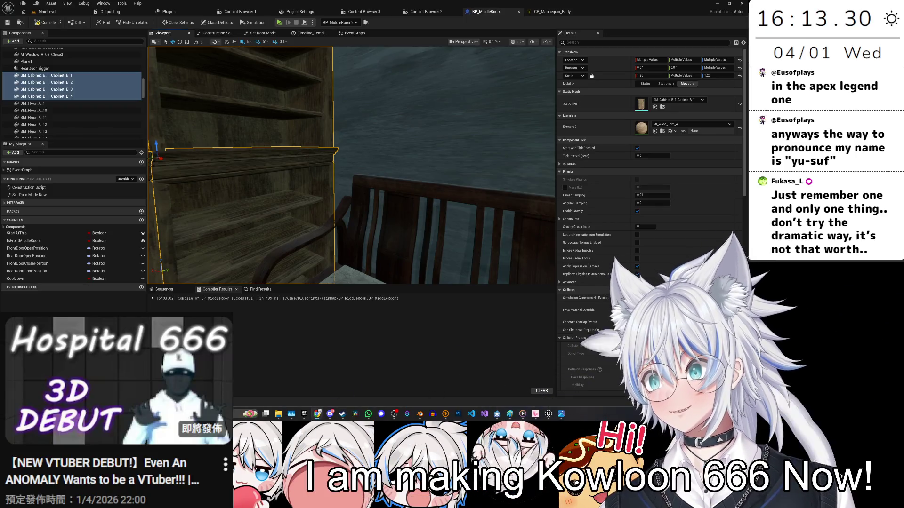
Step: Shift the sofa slightly along X
left_click_drag(329, 198, 352, 199)
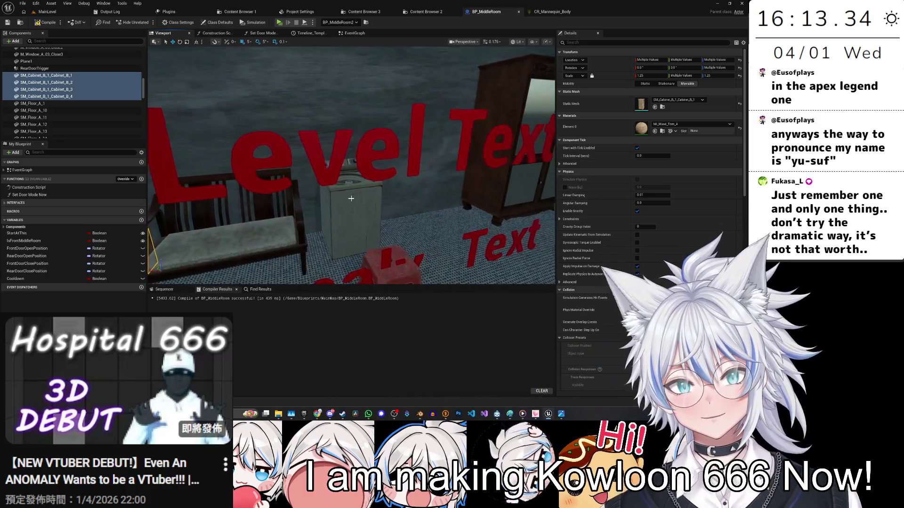
left_click(355, 231)
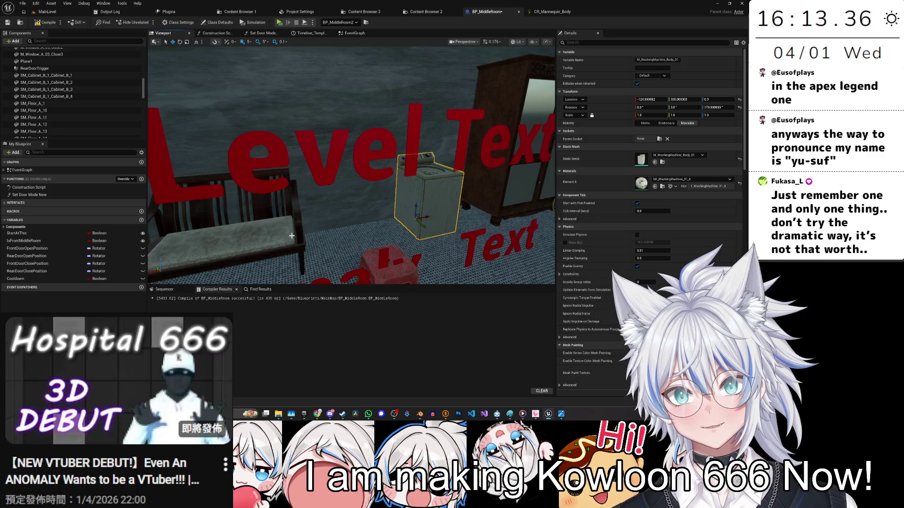
left_click(281, 236)
mouse_move(337, 254)
left_mouse_down()
mouse_move(359, 246)
mouse_move(311, 247)
left_mouse_up()
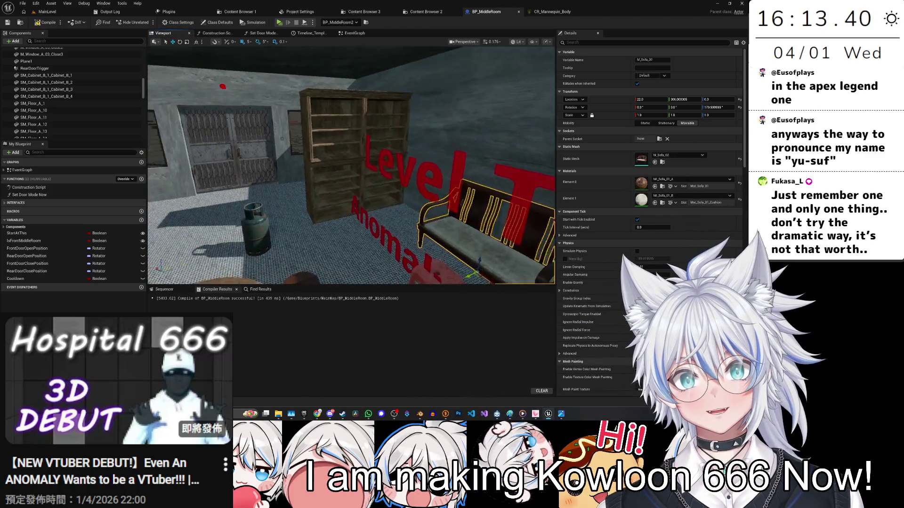
Step: Move the gas tank slightly along Y
mouse_move(278, 135)
left_mouse_down()
mouse_move(296, 163)
mouse_move(393, 223)
left_mouse_up()
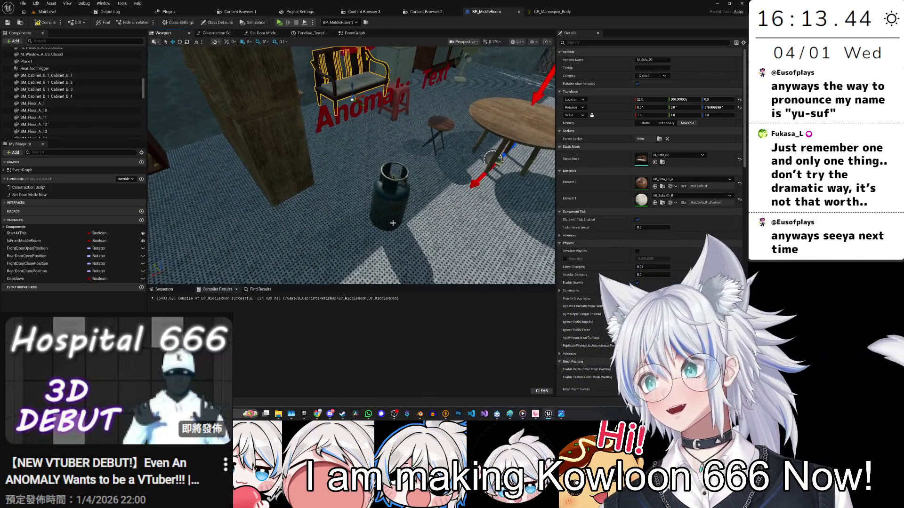
left_click(393, 223)
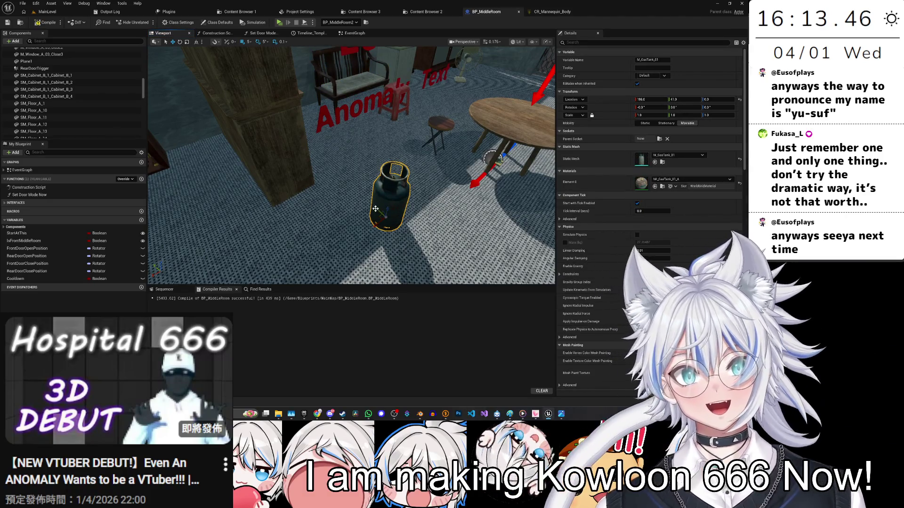
mouse_move(338, 178)
left_mouse_down()
mouse_move(263, 202)
mouse_move(280, 188)
left_mouse_up()
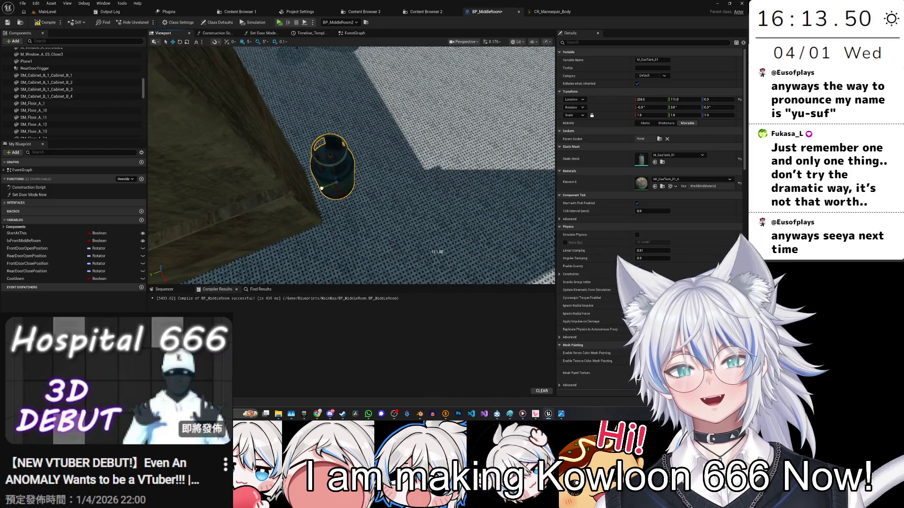
key("f")
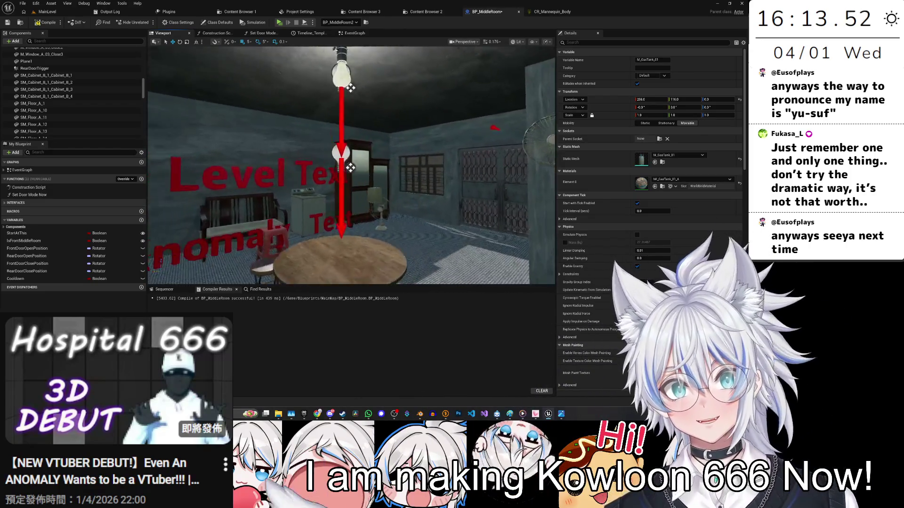
scroll(356, 168, "up", 3)
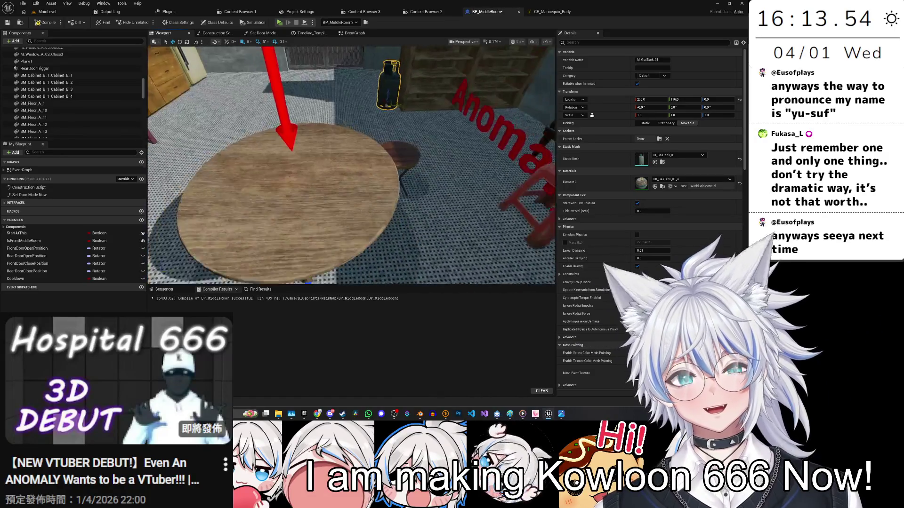
Step: Move the red stool across the room near the bunk beds, save, and switch to Discord
left_click(461, 183)
key("f")
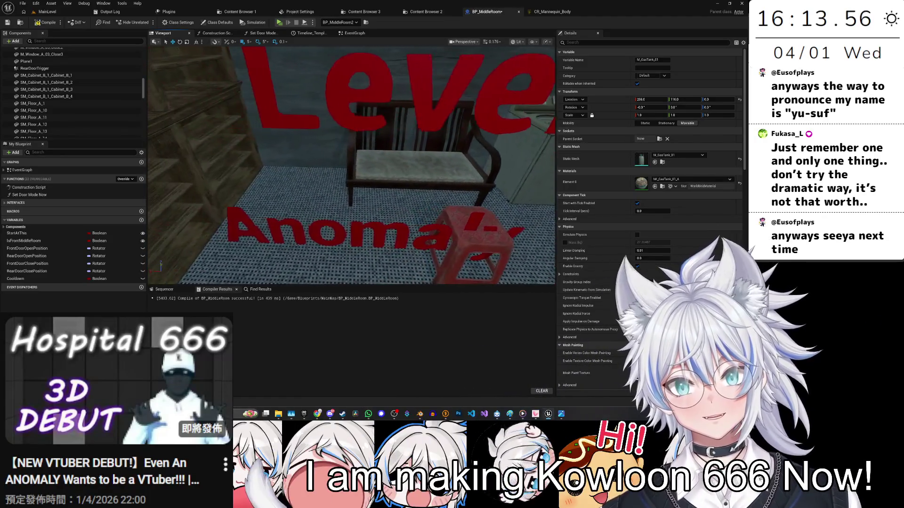
mouse_move(410, 176)
left_mouse_down()
mouse_move(392, 168)
mouse_move(422, 117)
mouse_move(404, 122)
mouse_move(386, 160)
left_mouse_up()
left_click(237, 191)
left_click_drag(330, 111, 478, 127)
key("ctrl+s")
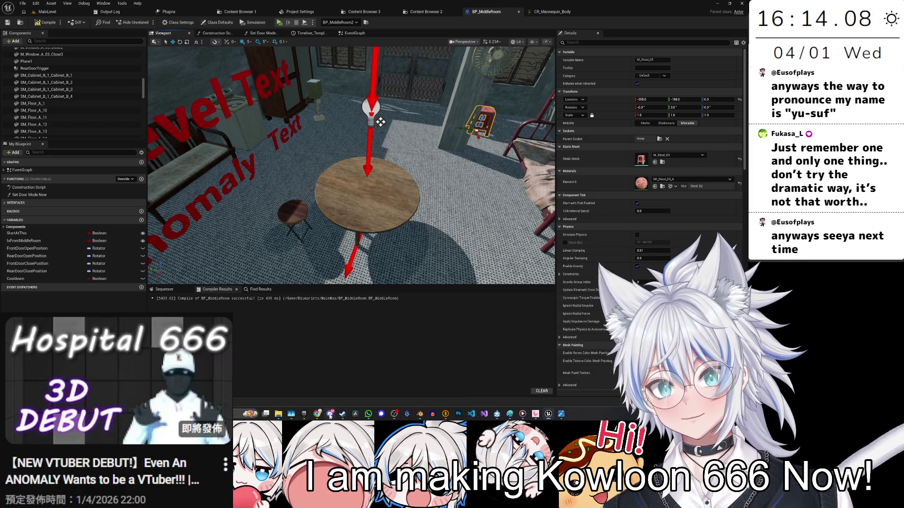
left_click(330, 415)
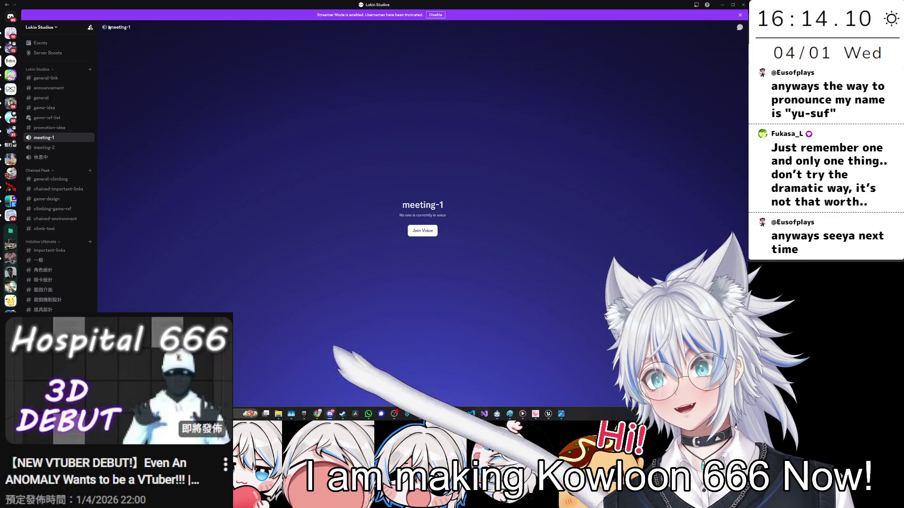
Step: Open the walled-city-photo-ref channel and scroll back through its reference photos
scroll(64, 230, "down", 3)
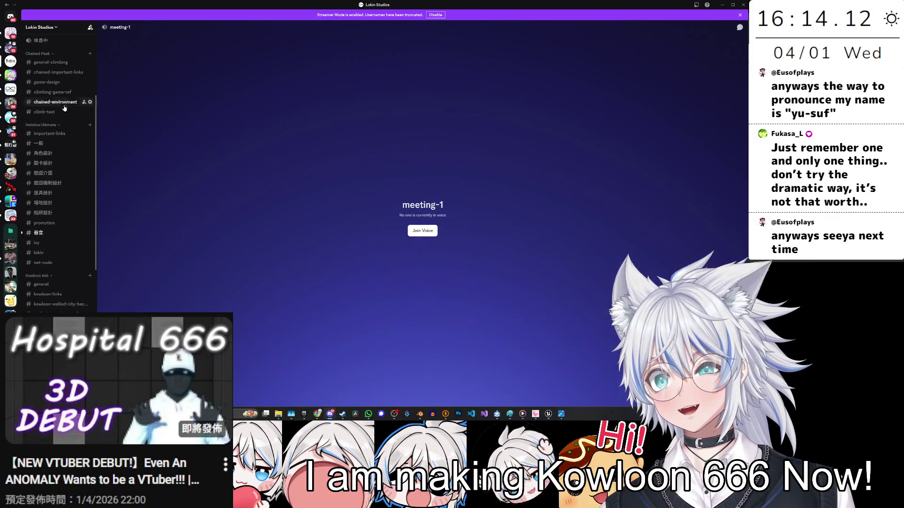
scroll(68, 212, "up", 2)
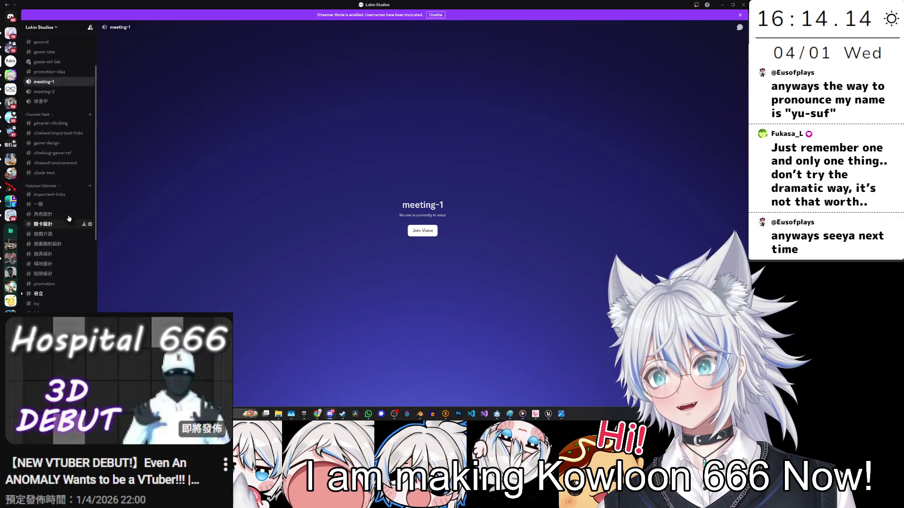
scroll(67, 134, "down", 3)
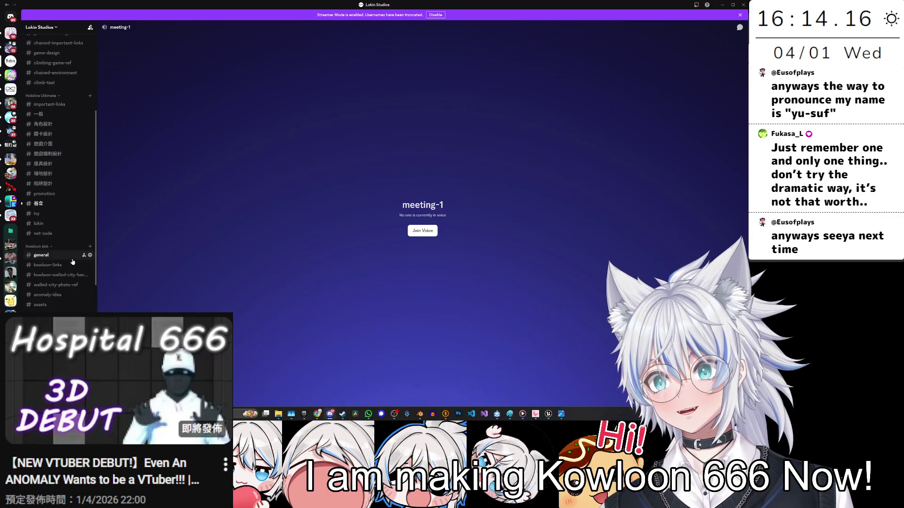
left_click(55, 285)
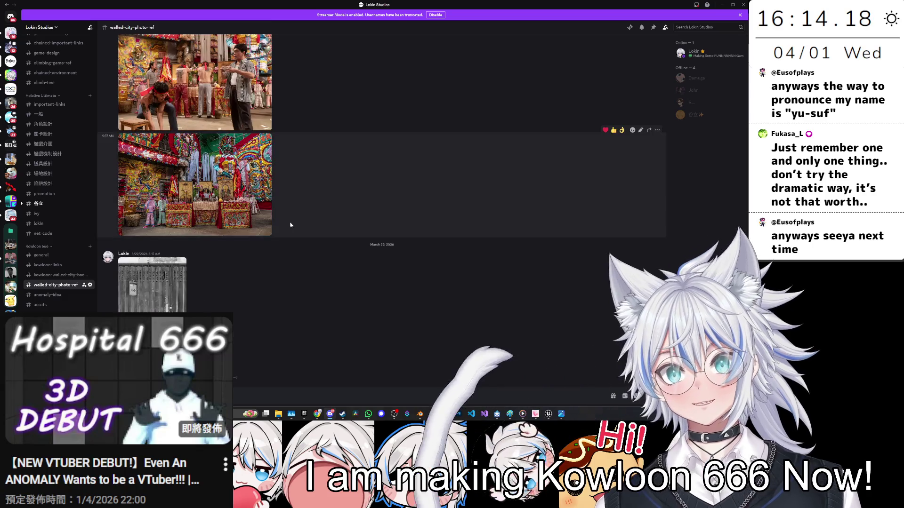
scroll(264, 243, "up", 10)
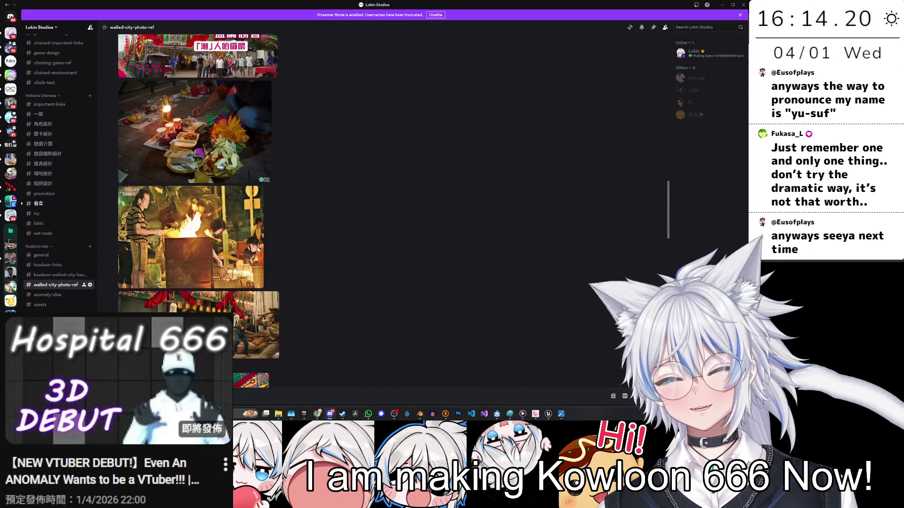
scroll(258, 243, "up", 10)
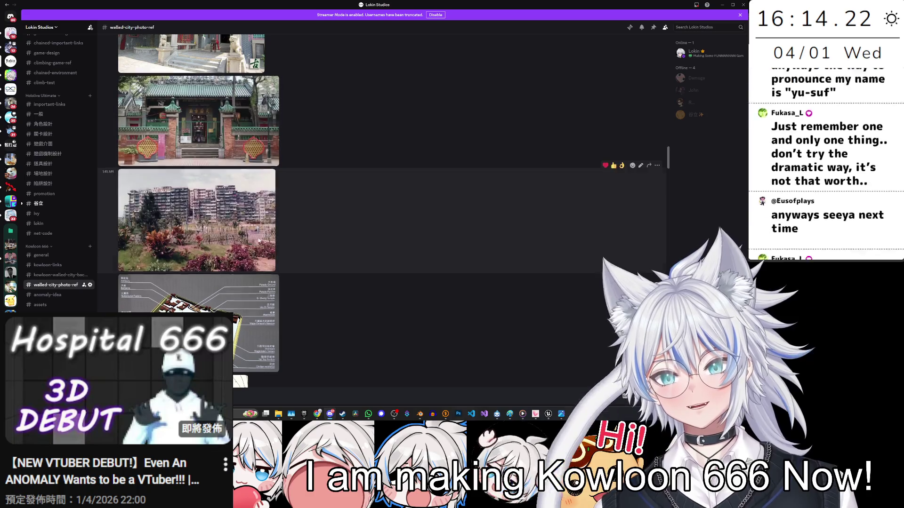
scroll(258, 241, "up", 10)
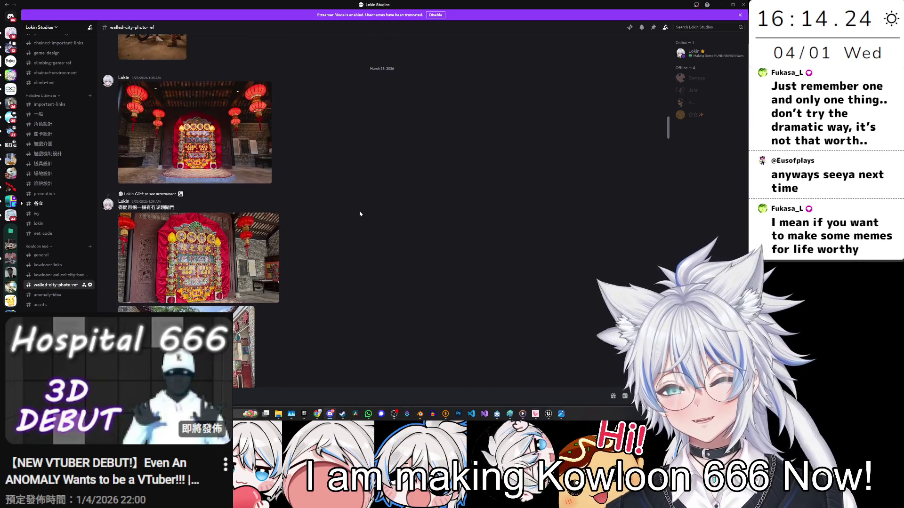
scroll(360, 213, "up", 1)
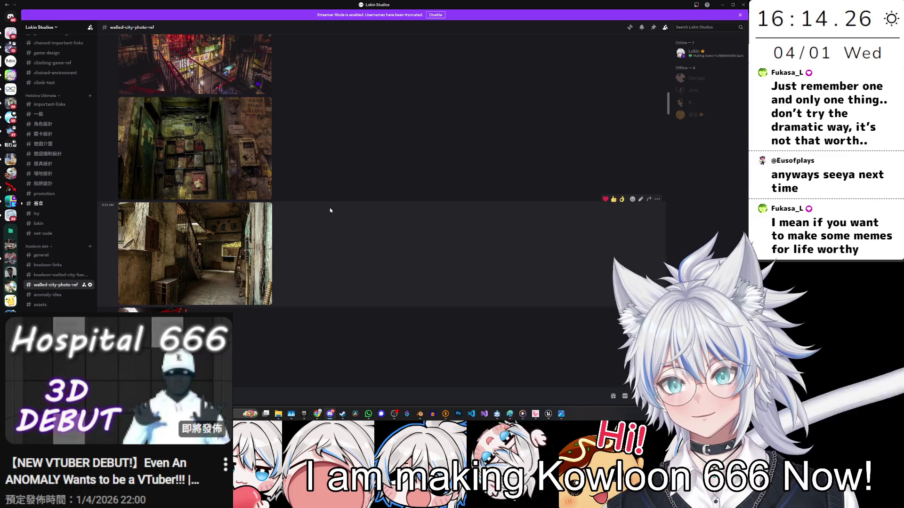
scroll(302, 218, "up", 10)
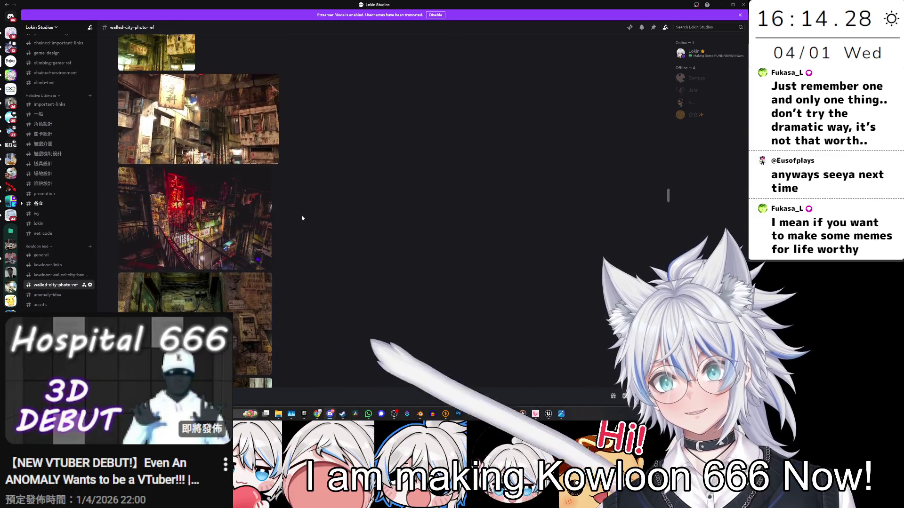
scroll(302, 218, "up", 10)
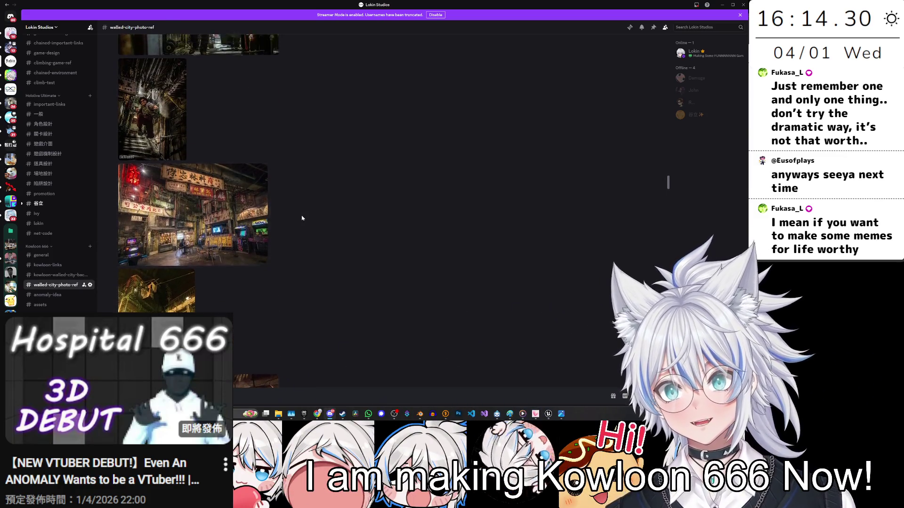
scroll(301, 218, "up", 3)
scroll(223, 228, "down", 2)
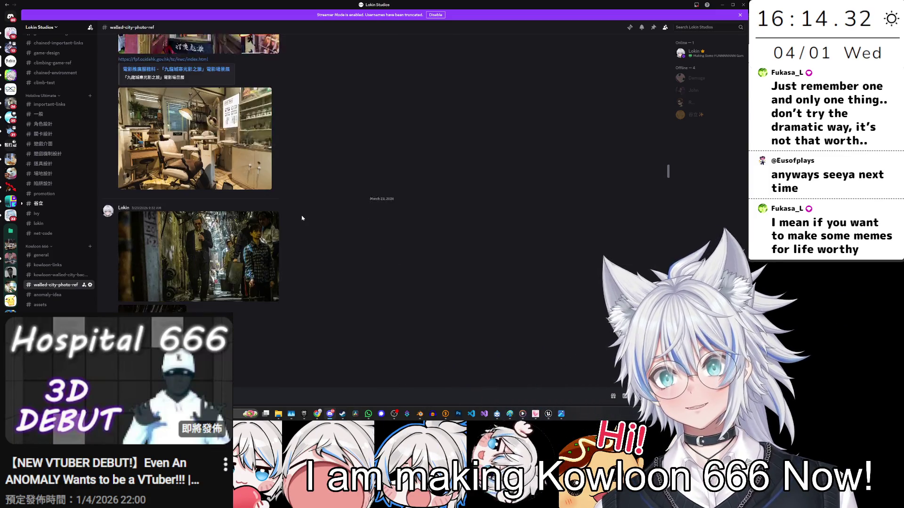
Step: Enlarge the dental clinic photo and browse further reference photos
left_click(216, 141)
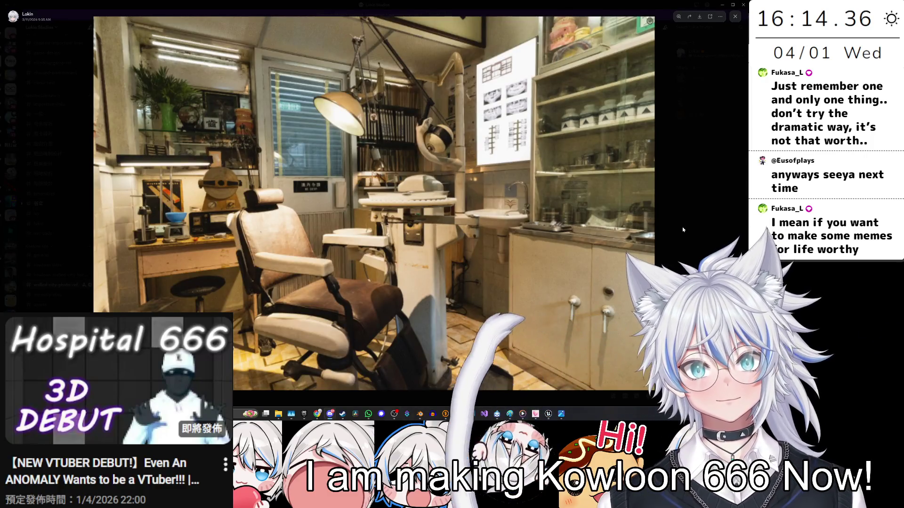
key("Escape")
scroll(340, 192, "up", 15)
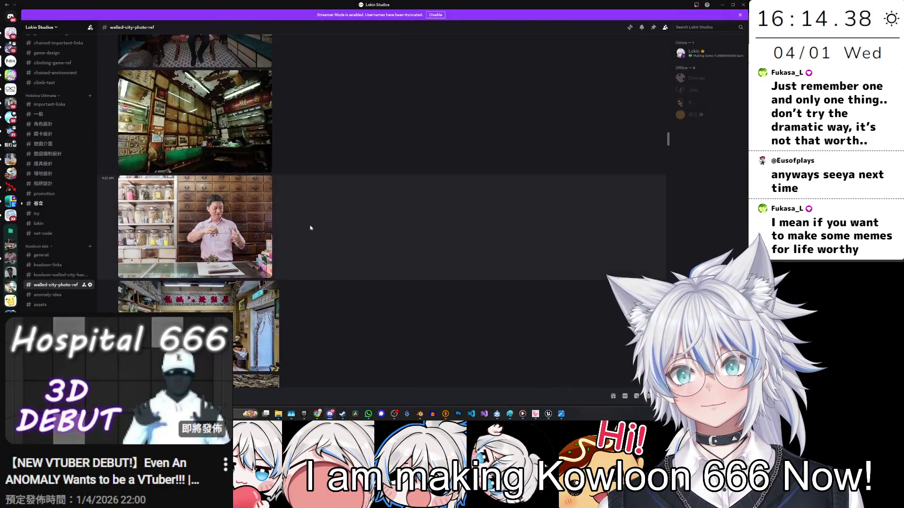
scroll(310, 228, "up", 10)
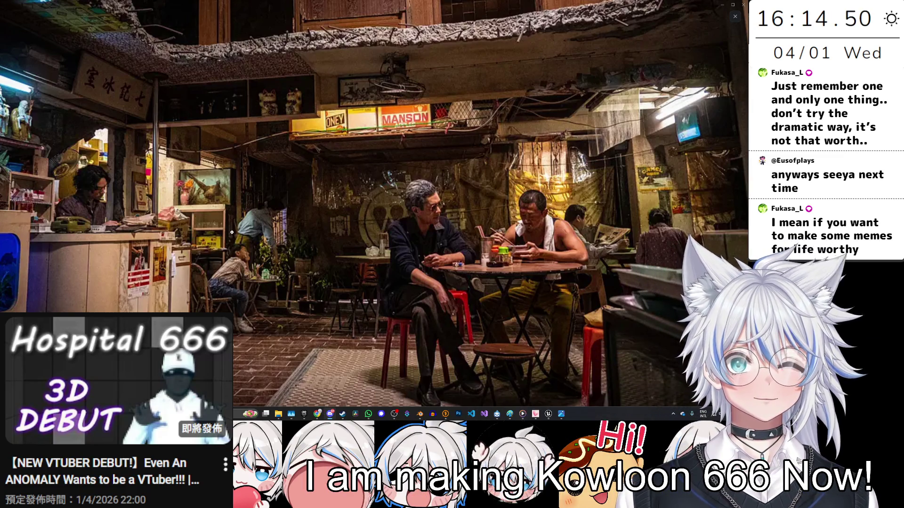
key("Escape")
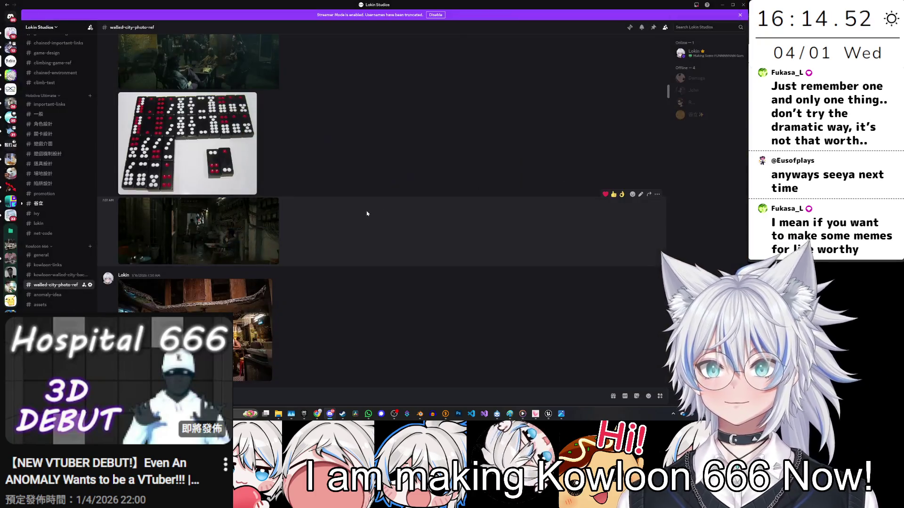
Step: View the teahouse photo at full size, then return to the BP_MiddleRoom viewport
key("alt+Tab")
mouse_move(380, 122)
left_mouse_down()
mouse_move(290, 147)
mouse_move(347, 194)
left_mouse_up()
key("alt+Tab")
left_click(226, 320)
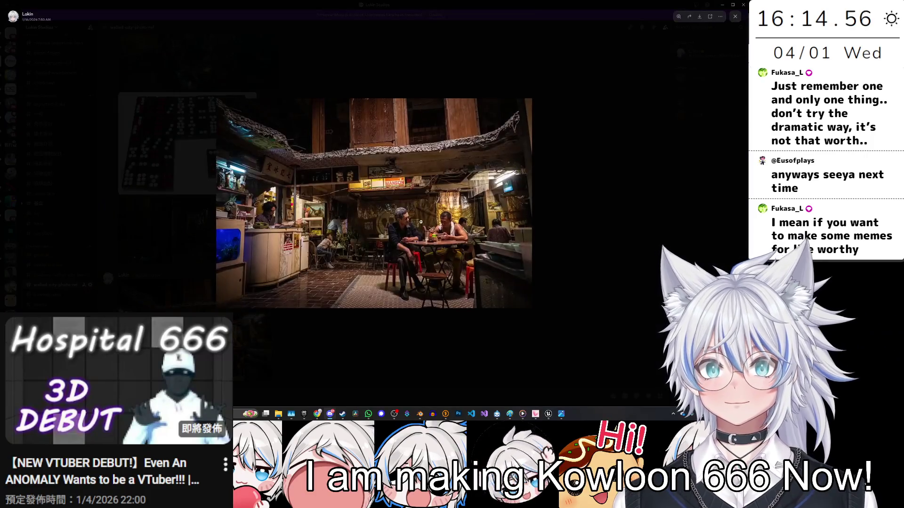
left_click(527, 205)
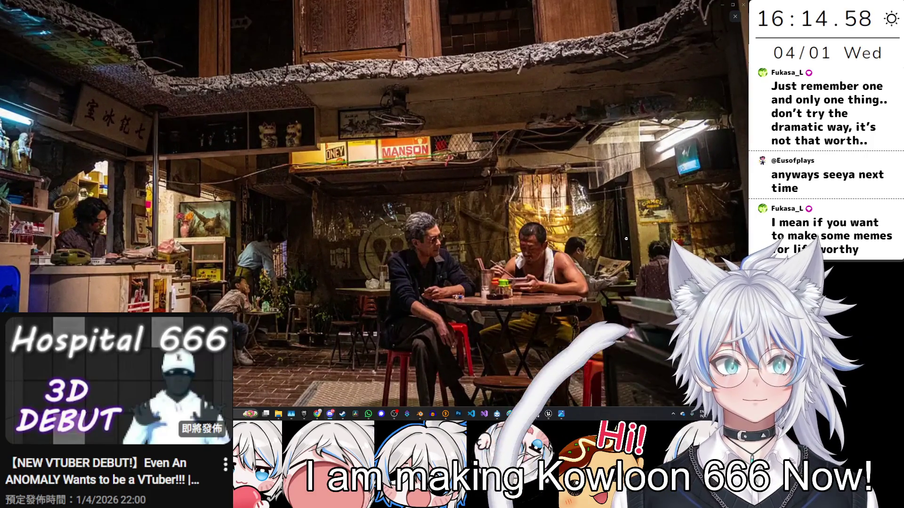
key("alt+Tab")
mouse_move(339, 198)
left_mouse_down()
mouse_move(330, 188)
mouse_move(316, 214)
left_mouse_up()
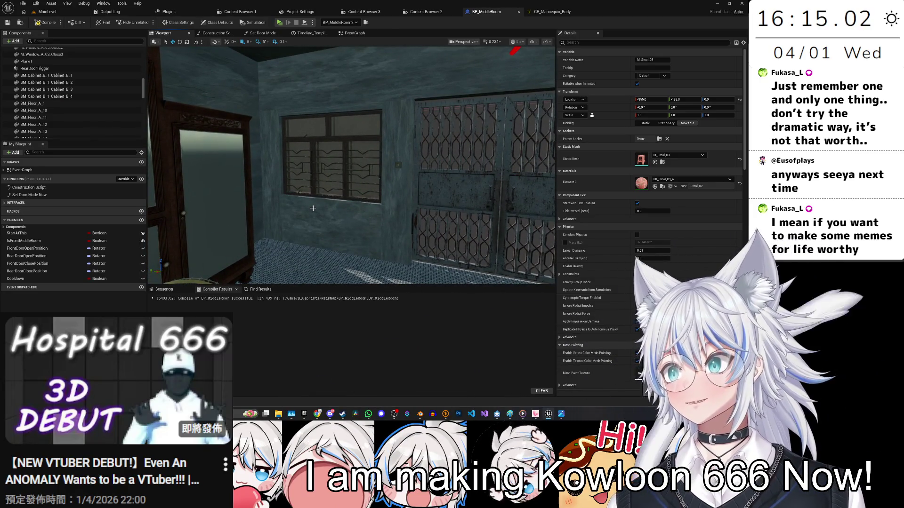
left_click_drag(313, 208, 255, 207)
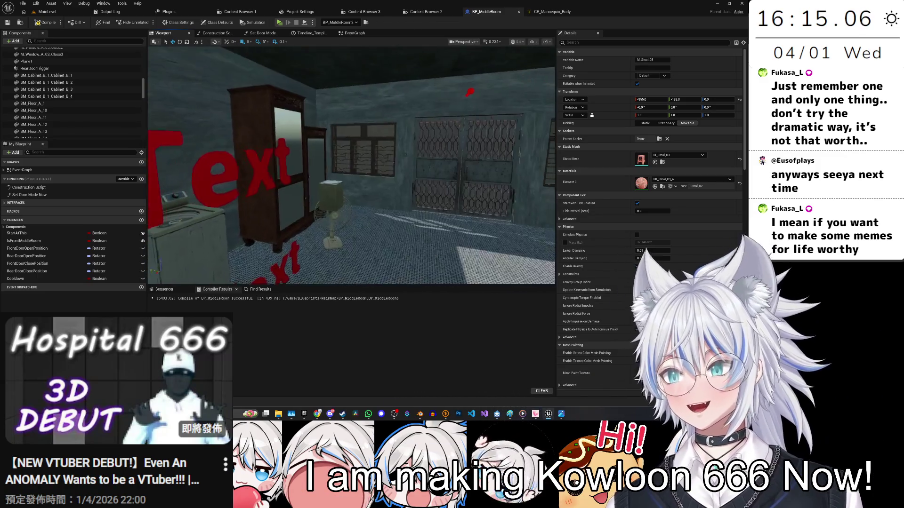
mouse_move(254, 207)
left_mouse_down()
mouse_move(222, 207)
mouse_move(249, 208)
left_mouse_up()
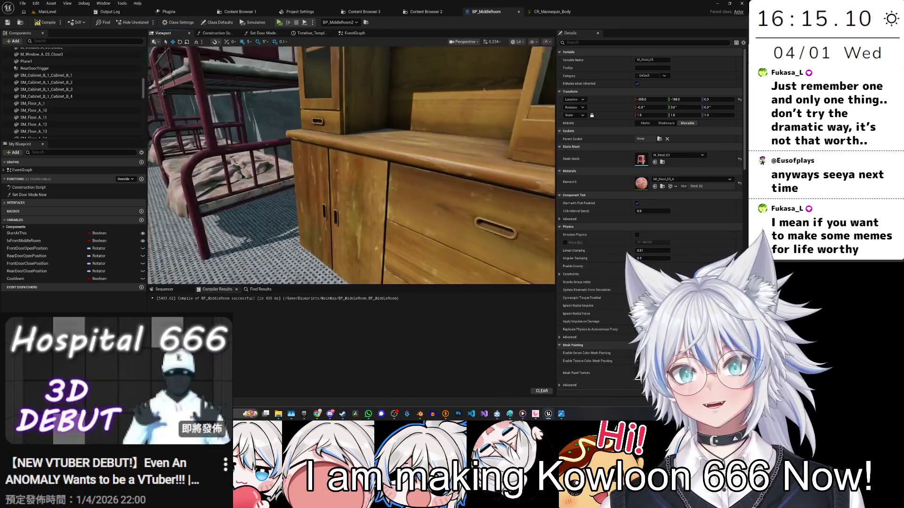
left_click(378, 213)
scroll(391, 216, "down", 6)
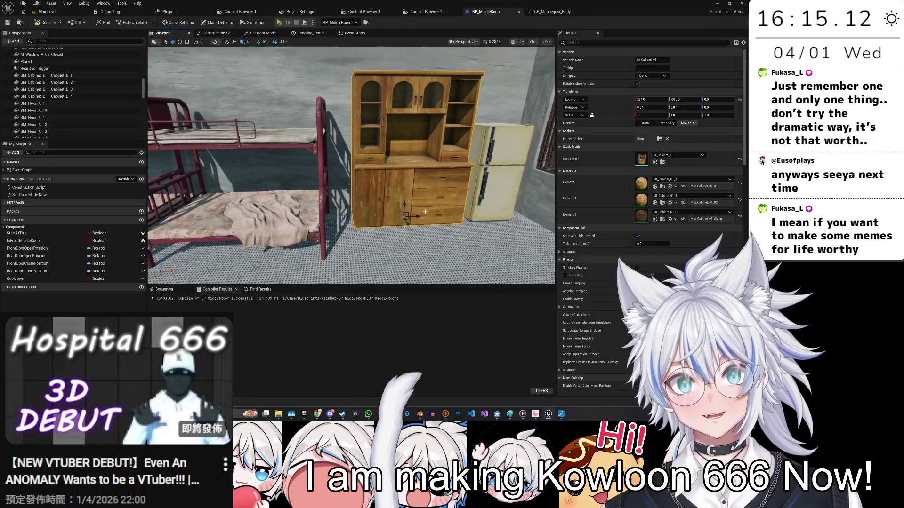
scroll(401, 219, "up", 3)
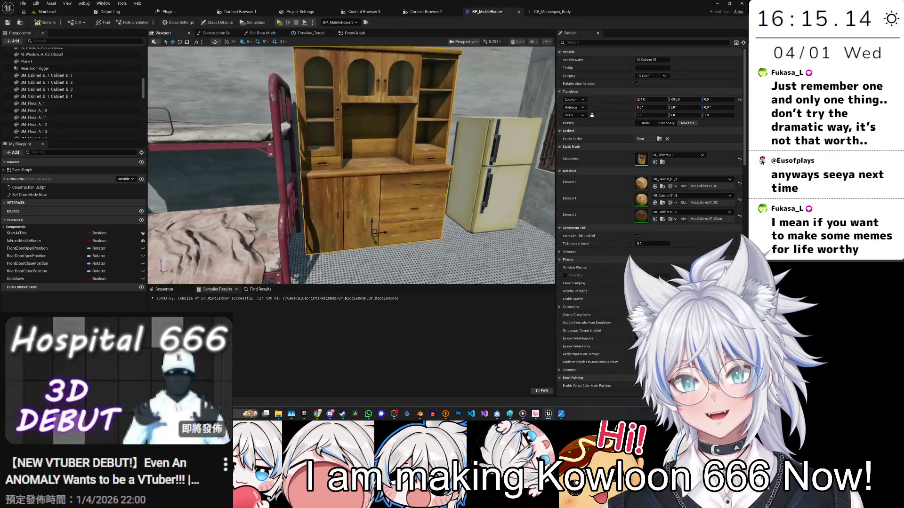
left_click_drag(350, 165, 362, 217)
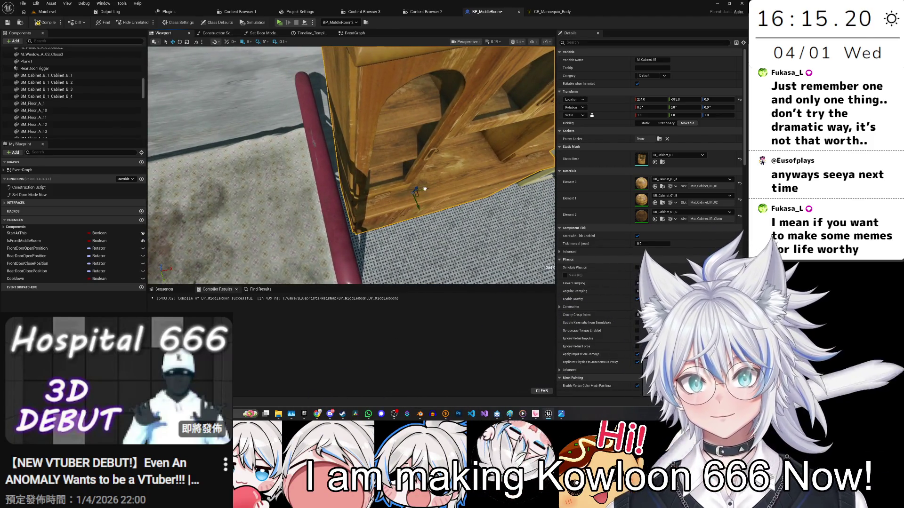
mouse_move(424, 189)
left_mouse_down()
mouse_move(426, 165)
mouse_move(405, 202)
left_mouse_up()
left_click(424, 165)
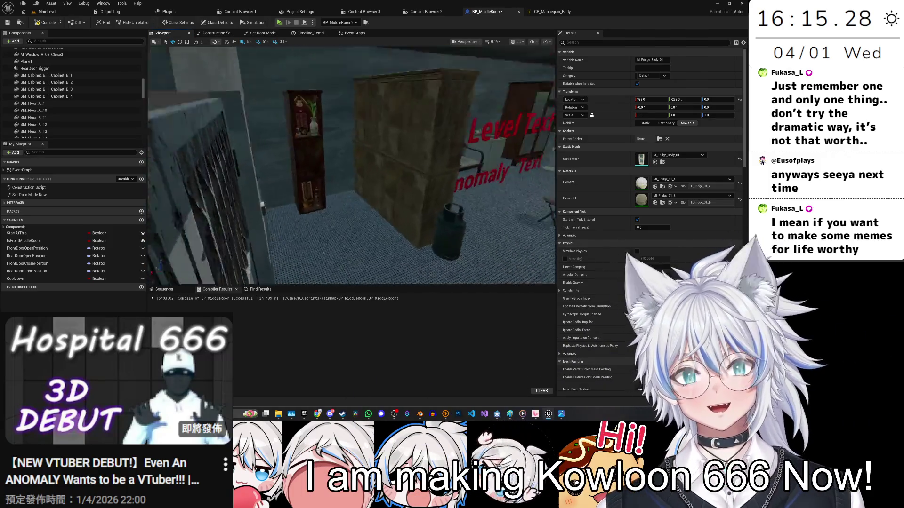
left_click_drag(358, 226, 357, 221)
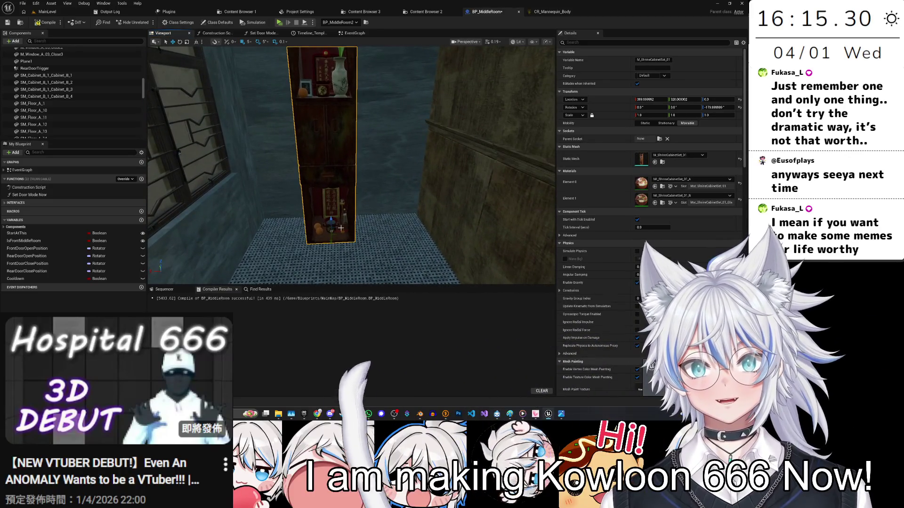
left_click(358, 231)
scroll(357, 231, "down", 2)
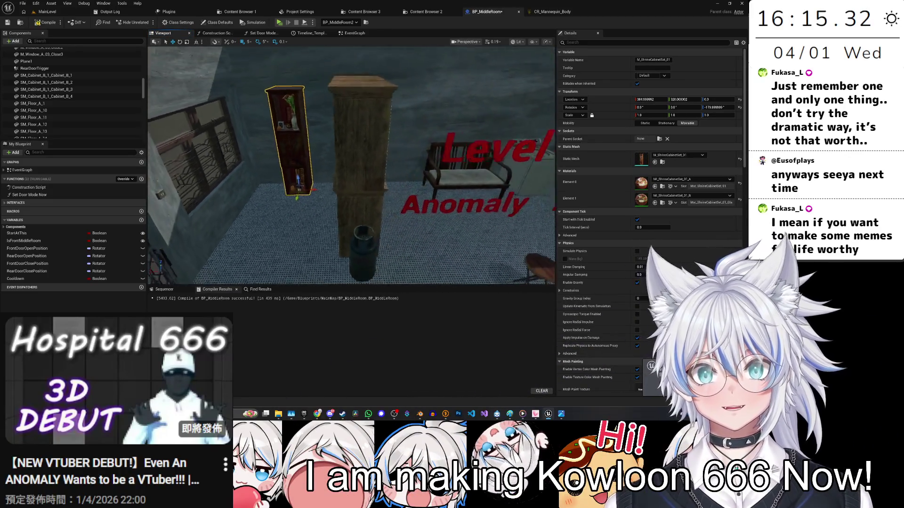
left_click_drag(358, 221, 320, 221)
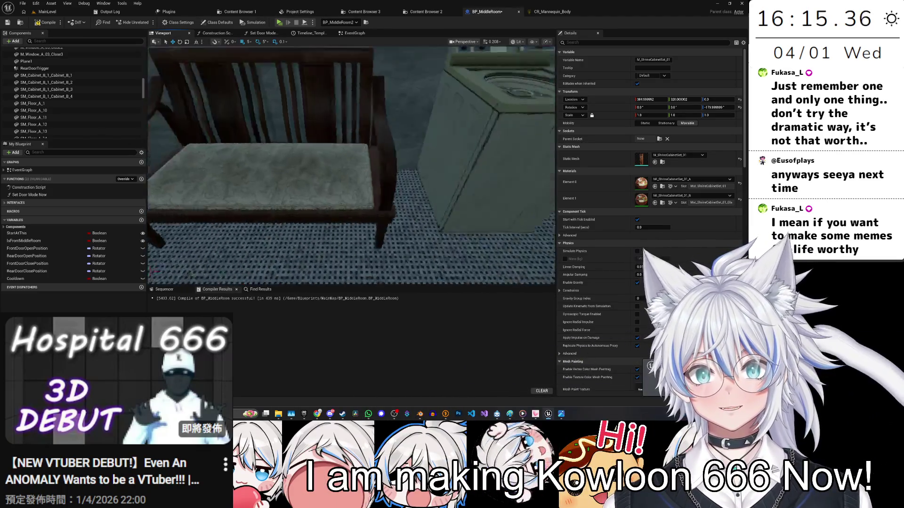
mouse_move(401, 179)
left_mouse_down()
mouse_move(391, 179)
mouse_move(401, 179)
left_mouse_up()
left_click(401, 179)
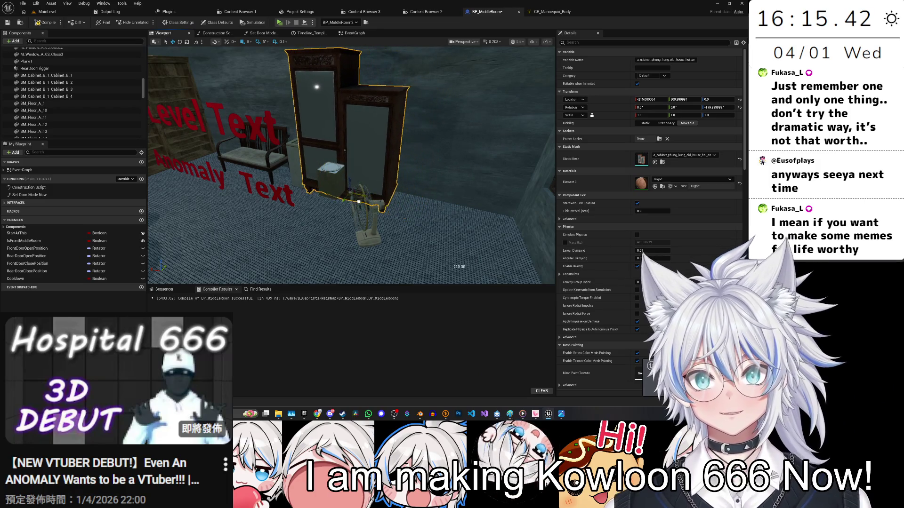
mouse_move(350, 164)
left_mouse_down()
mouse_move(351, 151)
mouse_move(330, 151)
left_mouse_up()
left_click(269, 141)
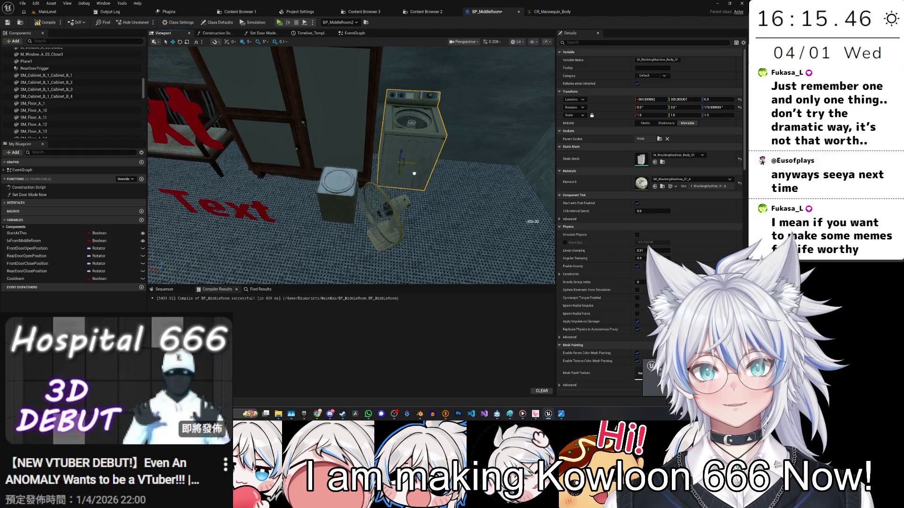
left_click_drag(351, 164, 329, 155)
Step: Move the table fan onto the bunk bed's mattress
left_click(460, 209)
left_click_drag(459, 210, 423, 188)
left_click_drag(511, 252, 510, 252)
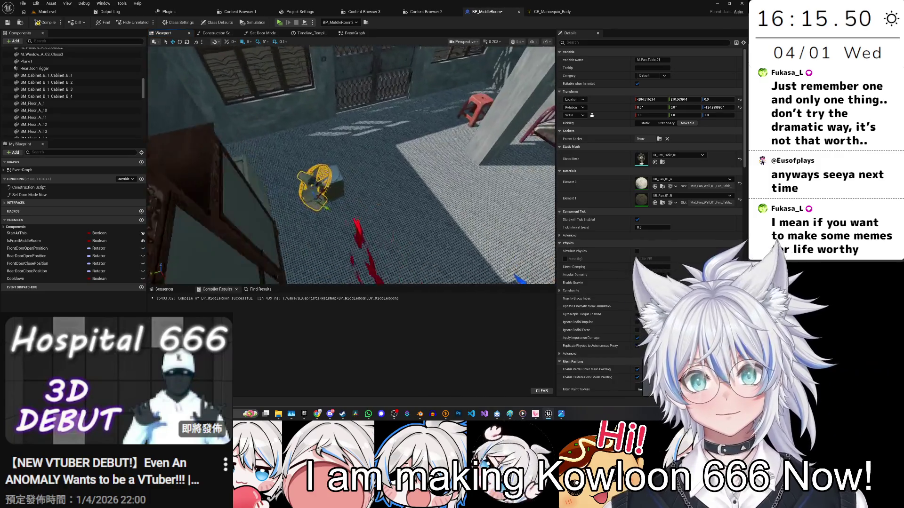
left_click_drag(399, 80, 454, 222)
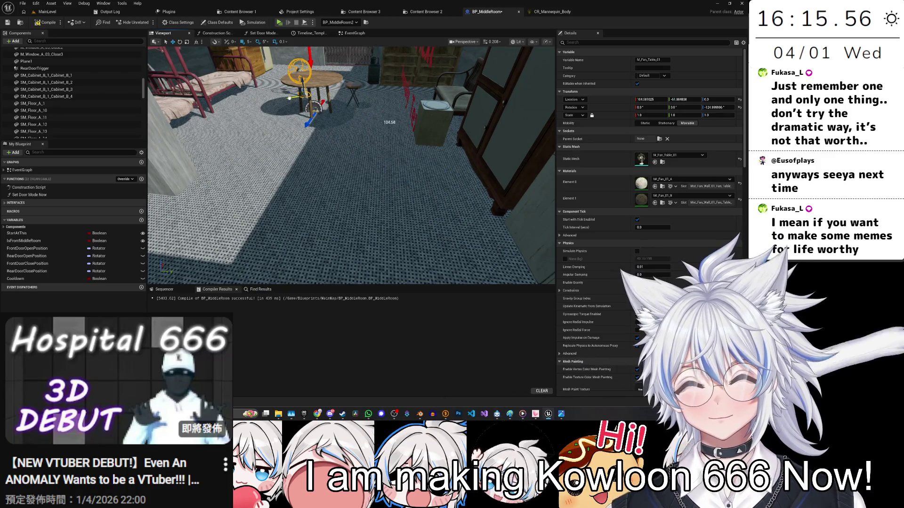
left_click_drag(350, 165, 350, 141)
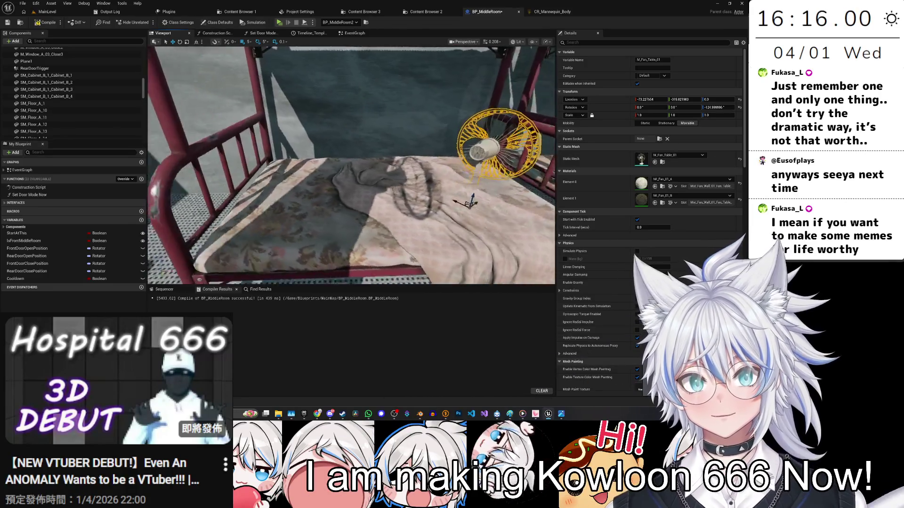
mouse_move(447, 217)
left_mouse_down()
mouse_move(245, 198)
mouse_move(325, 243)
left_mouse_up()
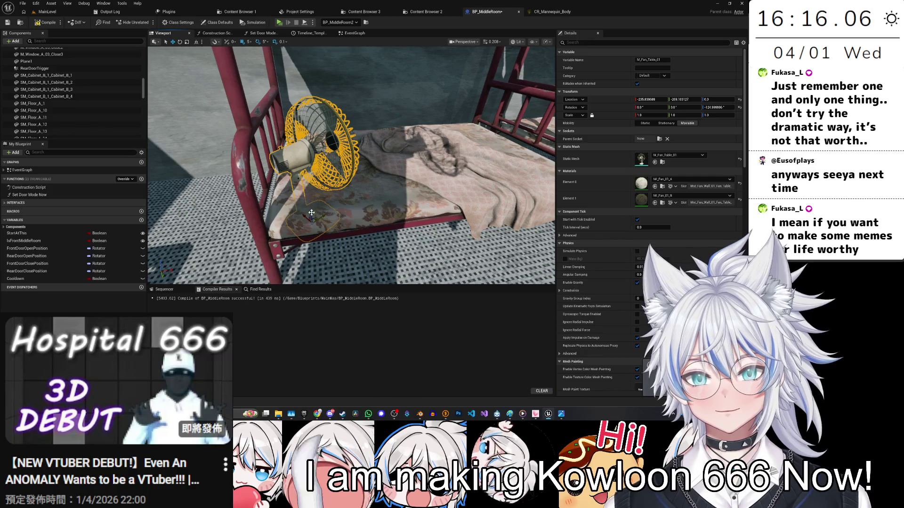
Step: Raise the table fan slightly and turn it around Z to face the room
mouse_move(306, 184)
left_mouse_down()
mouse_move(306, 177)
mouse_move(301, 203)
mouse_move(283, 202)
left_mouse_up()
key("e")
mouse_move(271, 257)
left_mouse_down()
mouse_move(250, 248)
mouse_move(263, 240)
left_mouse_up()
mouse_move(329, 189)
left_mouse_down()
mouse_move(320, 184)
mouse_move(306, 198)
left_mouse_up()
Step: Move a stool to the round table's other side and duplicate it beside the table
left_click(442, 160)
left_click(333, 207)
left_click_drag(440, 80, 440, 91)
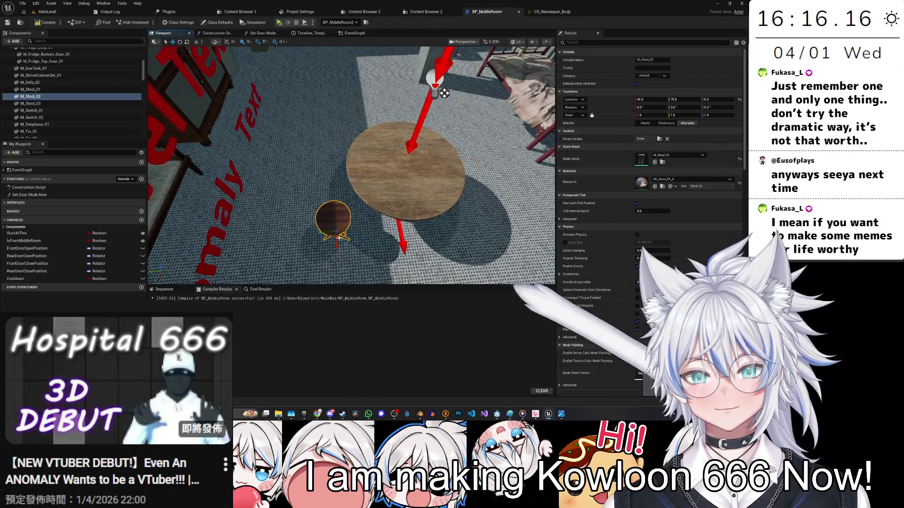
mouse_move(336, 233)
left_mouse_down()
mouse_move(470, 230)
mouse_move(433, 238)
left_mouse_up()
key("ctrl+d")
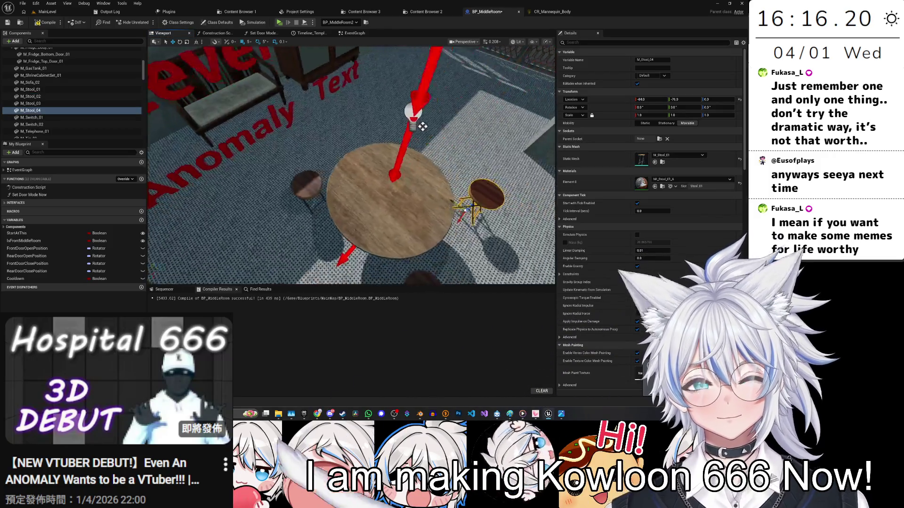
left_click_drag(360, 72, 417, 158)
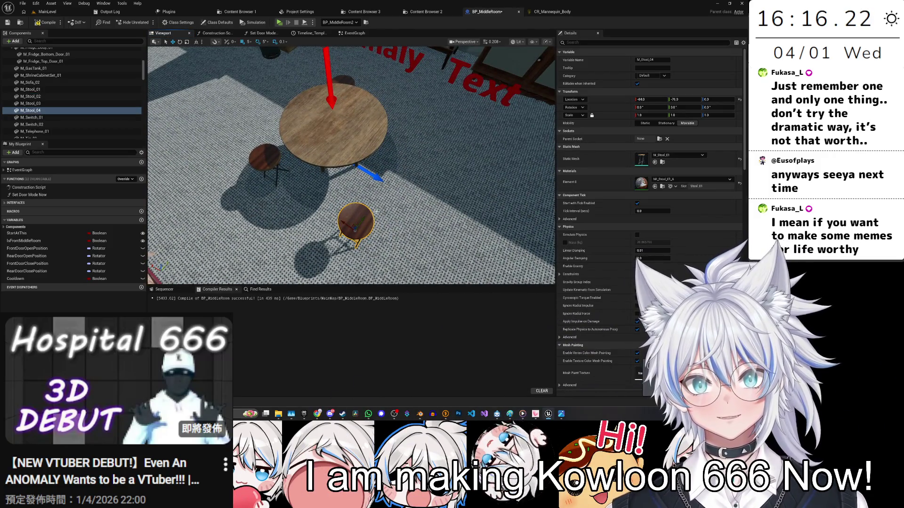
left_click_drag(364, 220, 421, 130)
Step: Set the new stool's location to X 90 and Y 90
left_click(651, 99)
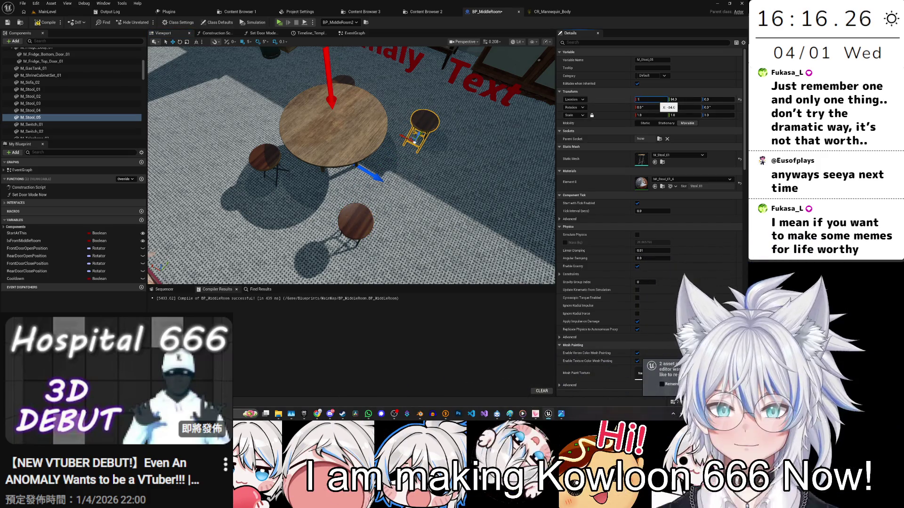
type("0")
key("Tab")
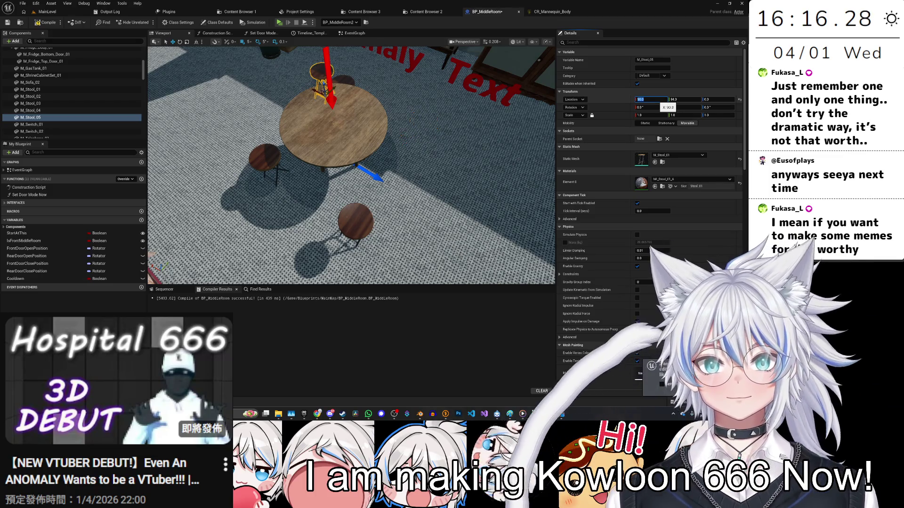
type("90")
key("Return")
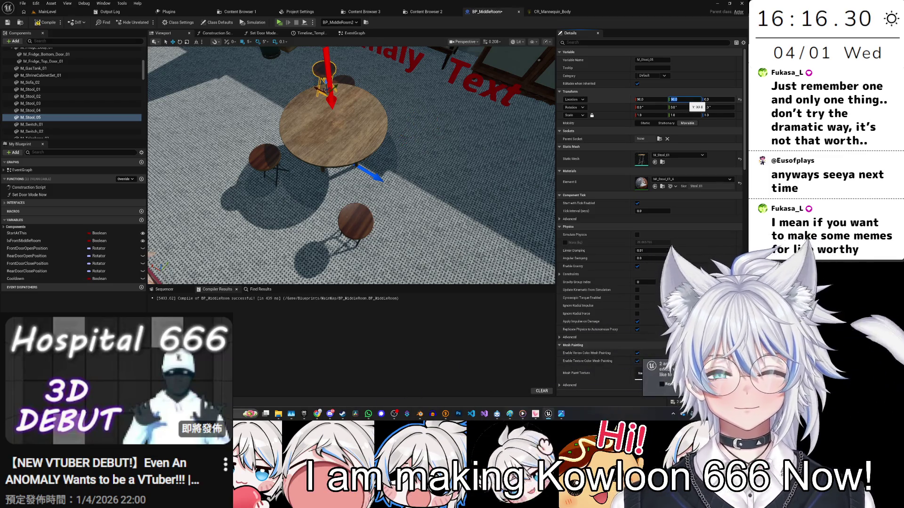
left_click(359, 94)
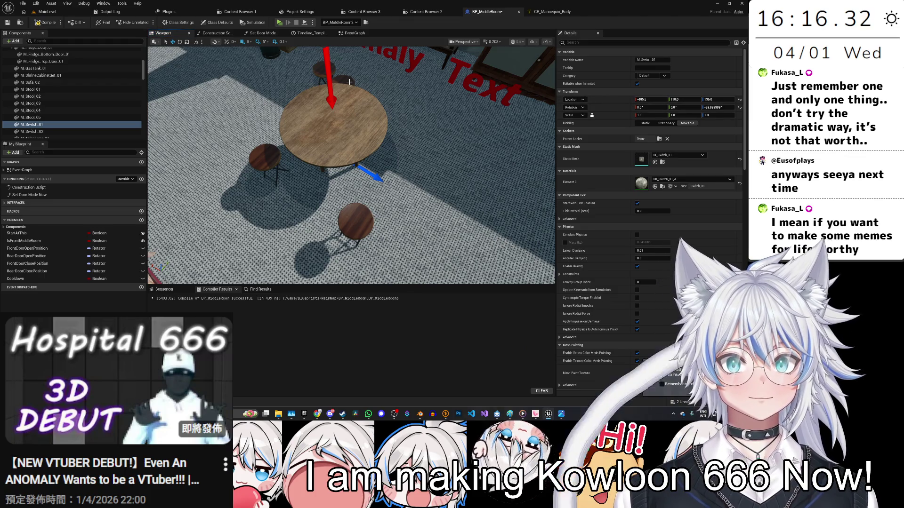
Step: Give M_Stool_01 a negative Y offset and set M_Stool_02's X to -90
left_click(320, 84)
left_click(683, 99)
type("-")
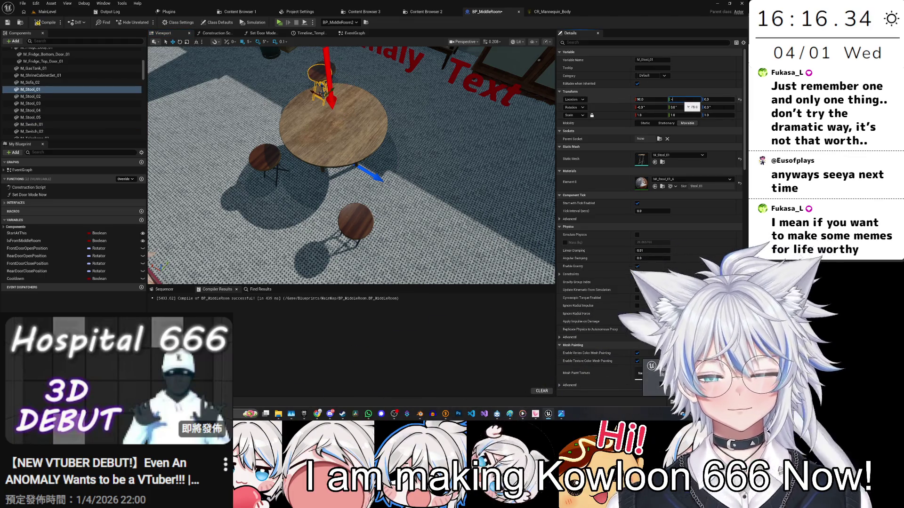
left_click(264, 159)
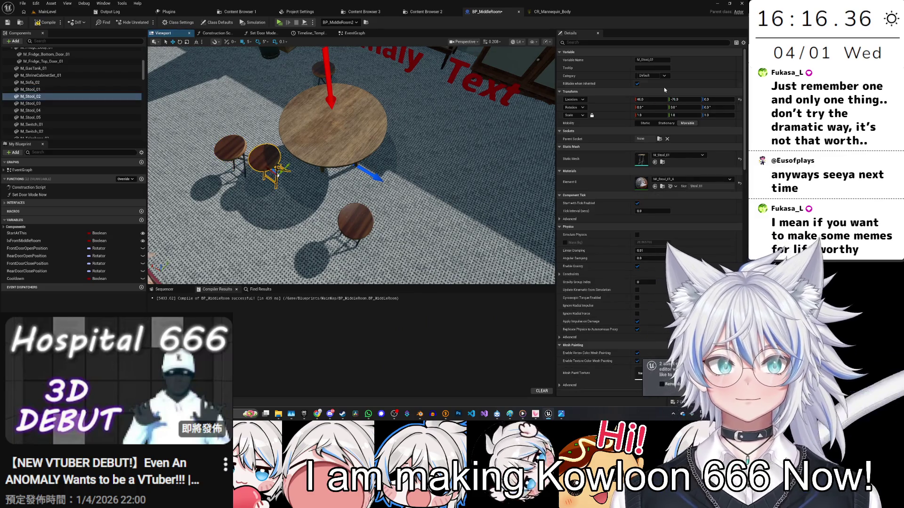
left_click(655, 99)
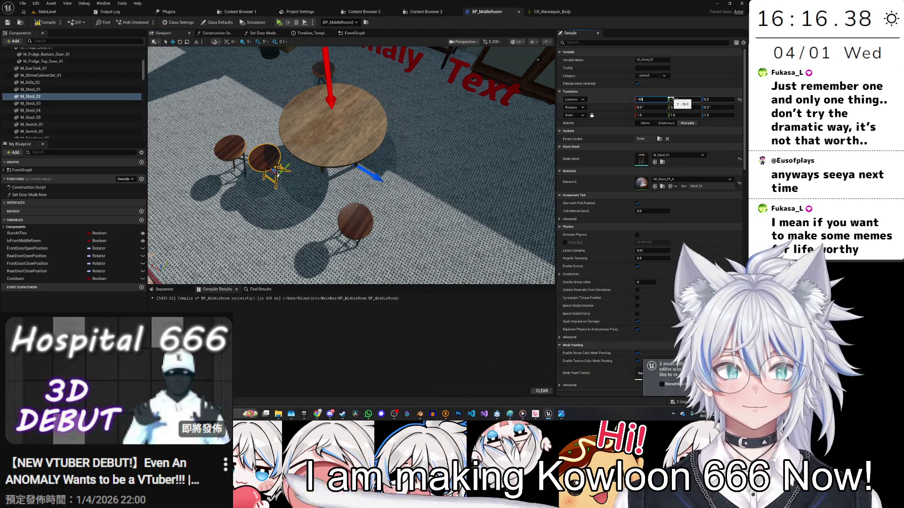
key("Return")
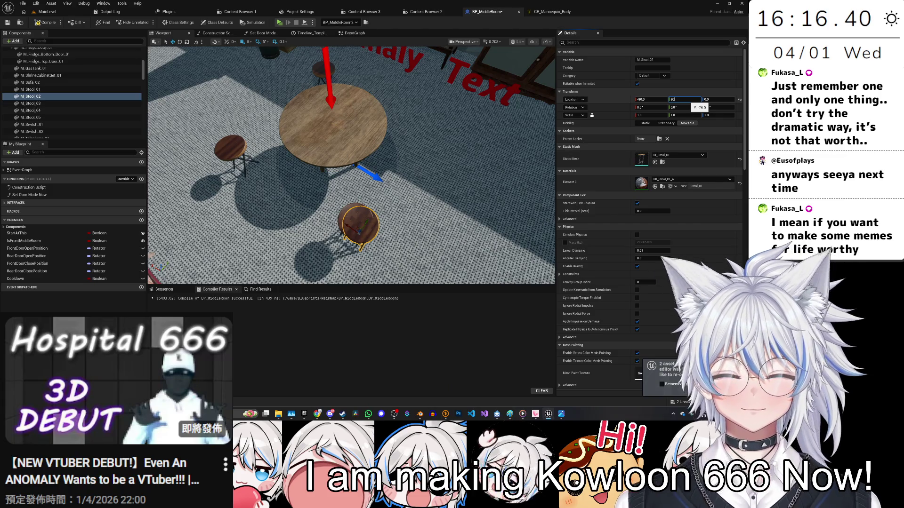
Step: Set M_Stool_04's Y position to -90
left_click(355, 221)
left_click(672, 99)
type("90")
key("Return")
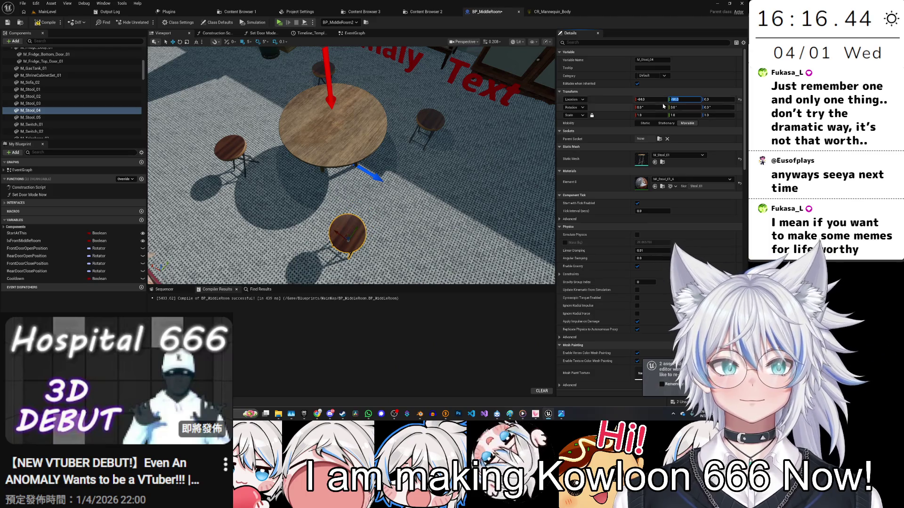
Step: Fly the view into the neighbouring room and select the tin by the washing machine
left_click(322, 113)
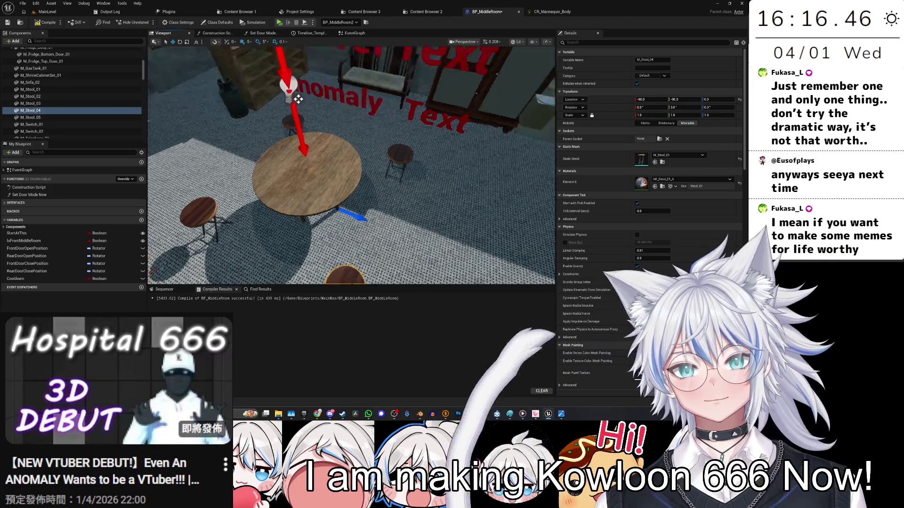
left_click_drag(322, 113, 167, 109)
left_click_drag(343, 190, 343, 190)
left_click(329, 182)
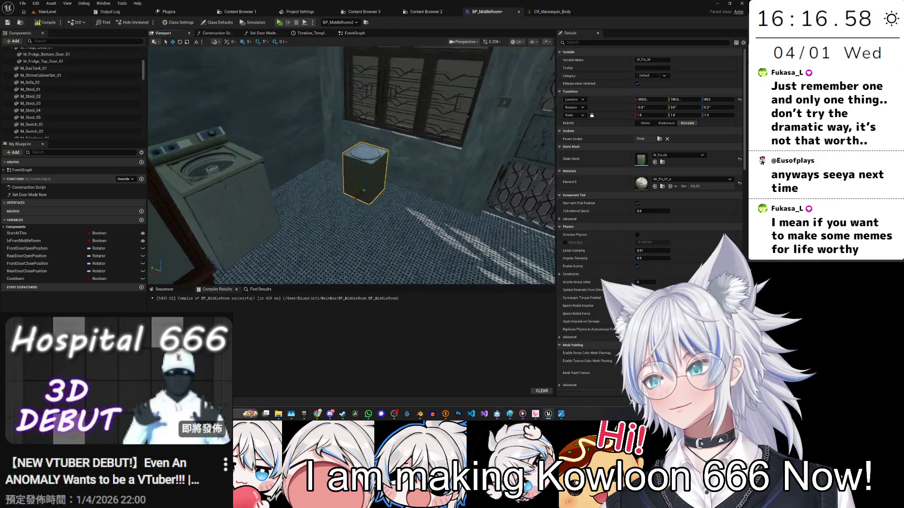
Step: Lower the tin onto the grated floor by the wall and duplicate it into the cluster
left_click_drag(379, 200, 375, 240)
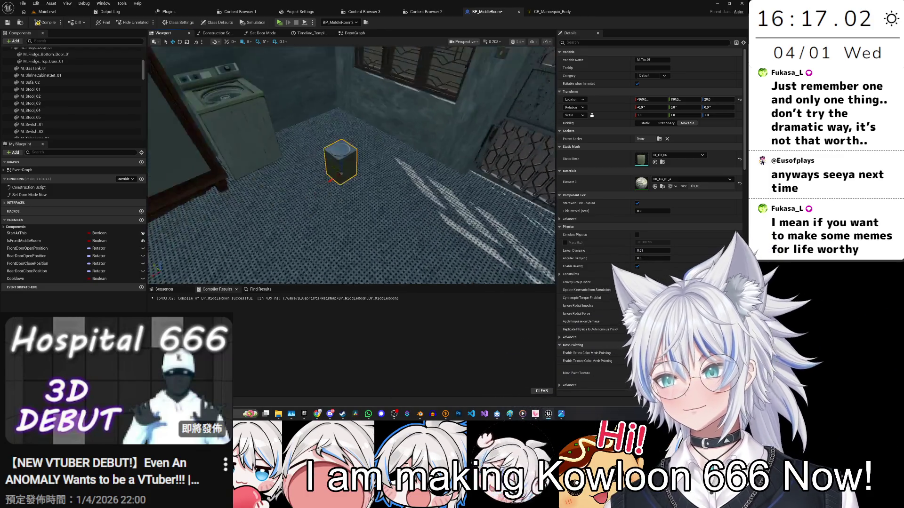
left_click_drag(271, 188, 271, 188)
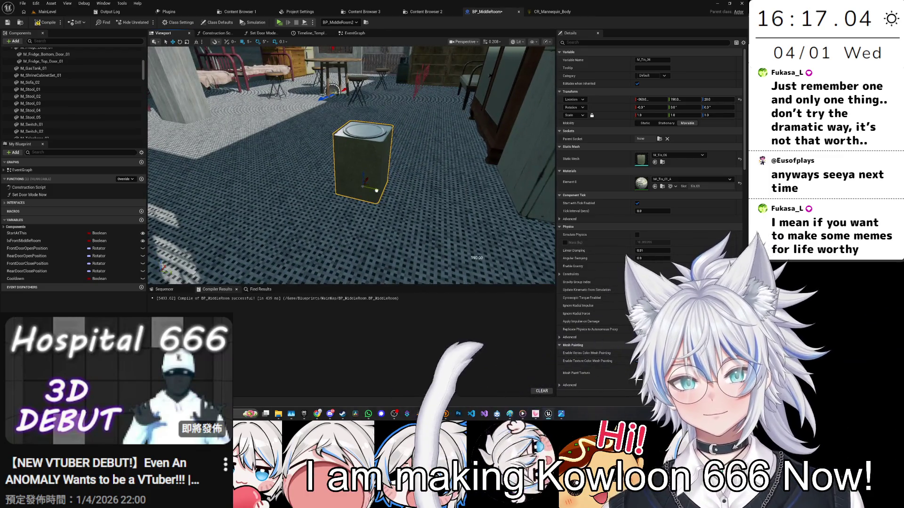
left_click_drag(385, 201, 424, 173)
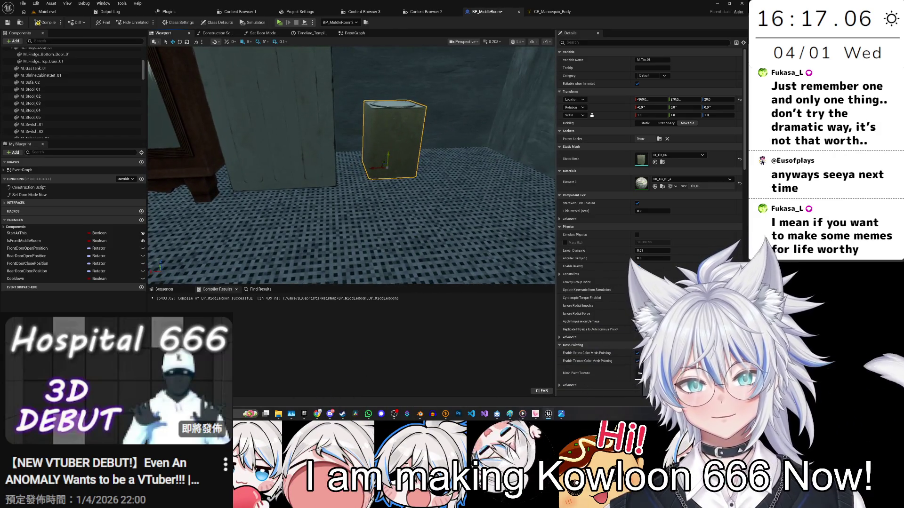
mouse_move(390, 190)
left_mouse_down()
mouse_move(392, 158)
mouse_move(495, 170)
mouse_move(252, 126)
mouse_move(409, 141)
mouse_move(363, 169)
mouse_move(361, 191)
mouse_move(384, 209)
mouse_move(346, 189)
mouse_move(374, 198)
left_mouse_up()
key("ctrl+w")
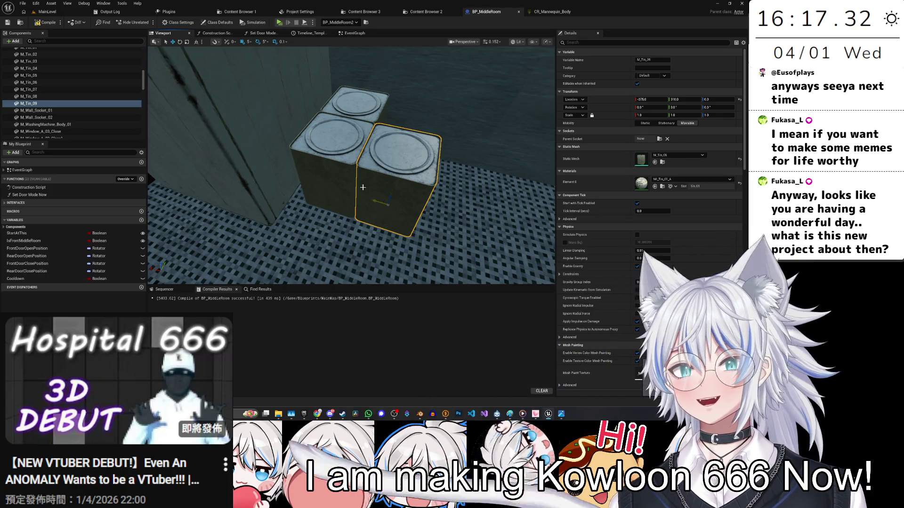
left_click(361, 122)
Step: Duplicate the tin and tin pairs sideways to build a row of tins
key("f")
scroll(300, 203, "down", 3)
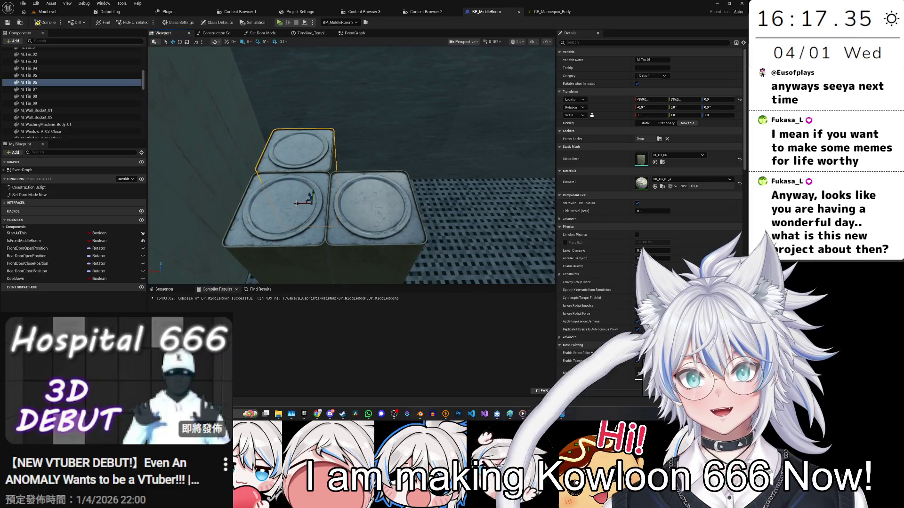
mouse_move(295, 203)
left_mouse_down()
mouse_move(358, 203)
mouse_move(349, 202)
left_mouse_up()
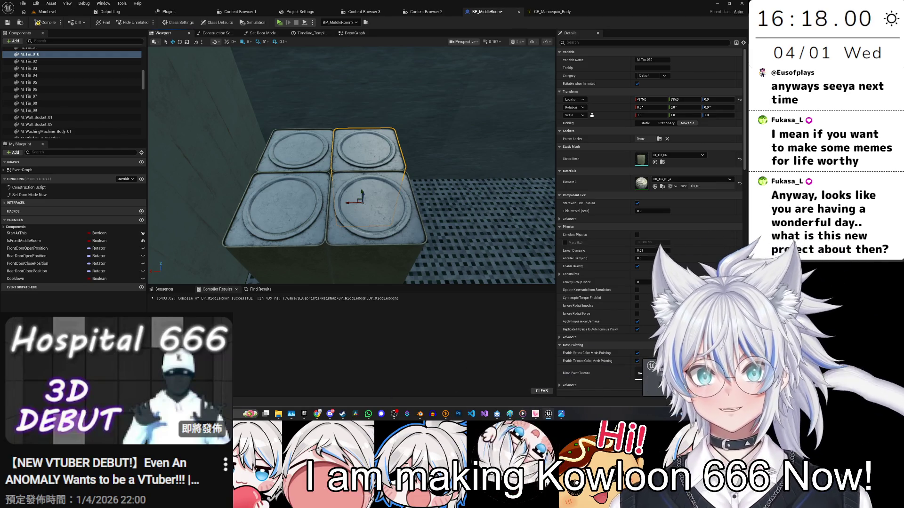
scroll(319, 213, "down", 5)
left_click(319, 213, "ctrl")
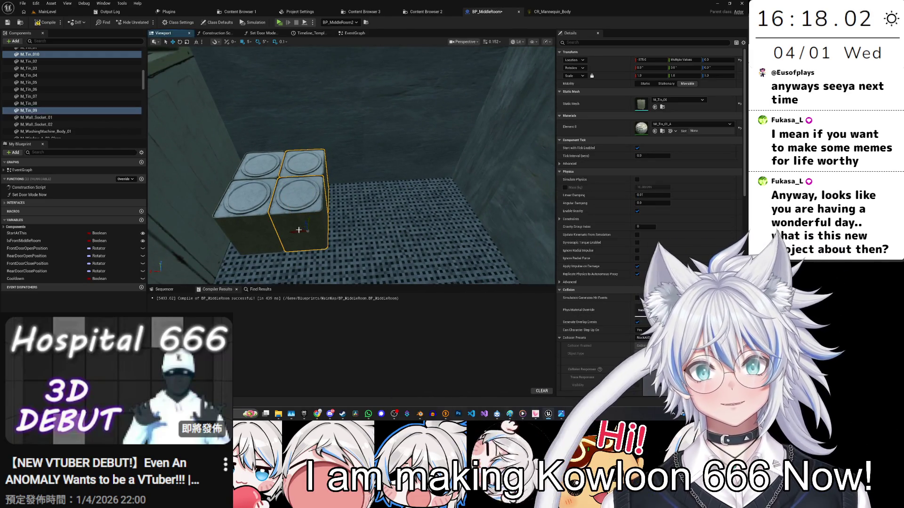
left_click_drag(298, 229, 353, 230)
scroll(353, 229, "up", 5)
scroll(353, 230, "down", 5)
left_click_drag(292, 203, 320, 202)
scroll(320, 202, "up", 5)
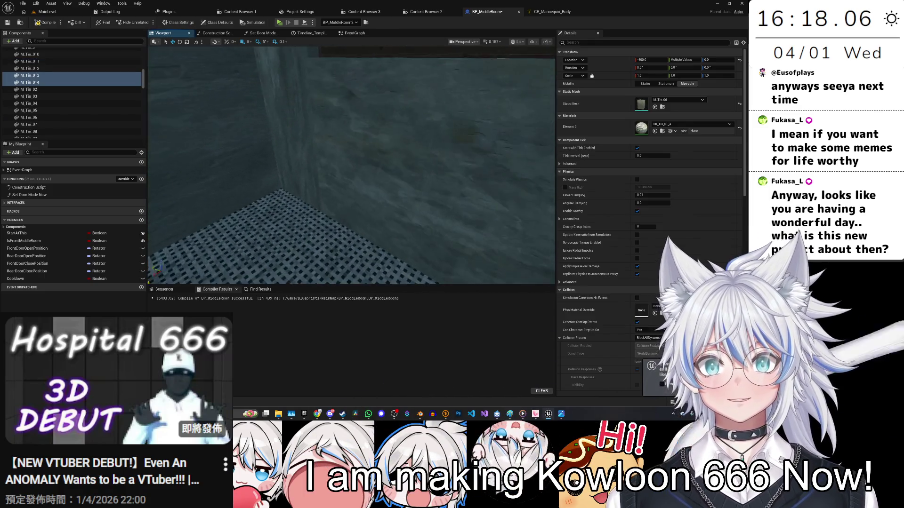
scroll(292, 235, "down", 5)
mouse_move(293, 235)
left_mouse_down()
mouse_move(348, 236)
mouse_move(367, 158)
mouse_move(375, 186)
mouse_move(375, 158)
left_mouse_up()
Step: Stack copied tins on top of the row, adding one at the row's left front
left_click(362, 185)
left_click(377, 178)
left_click(351, 194)
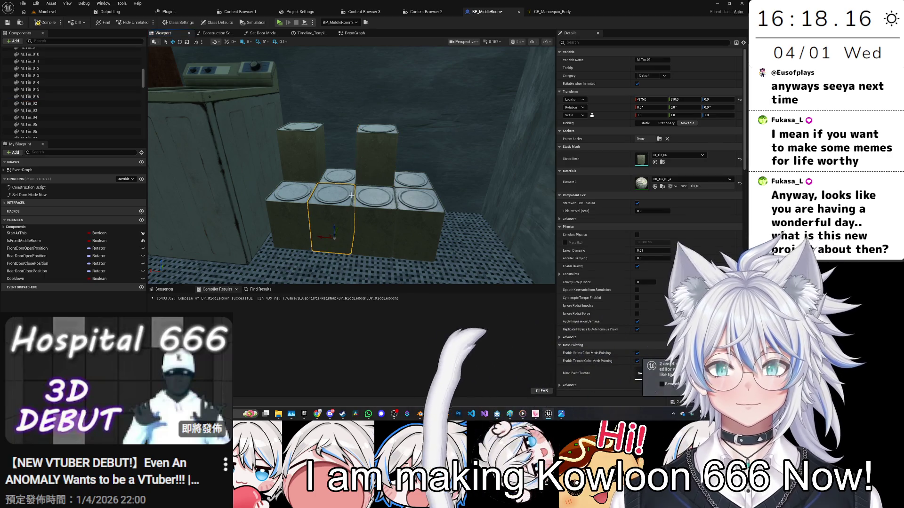
left_click(414, 181)
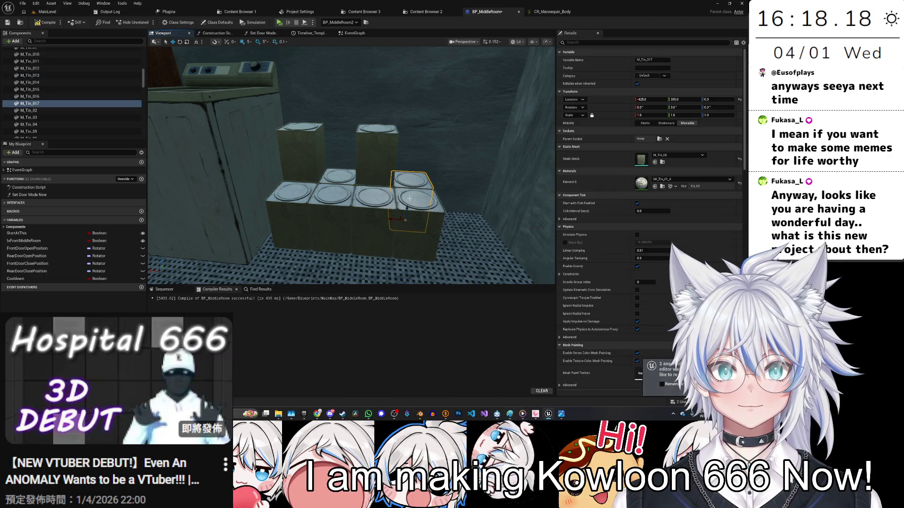
key("ctrl+d")
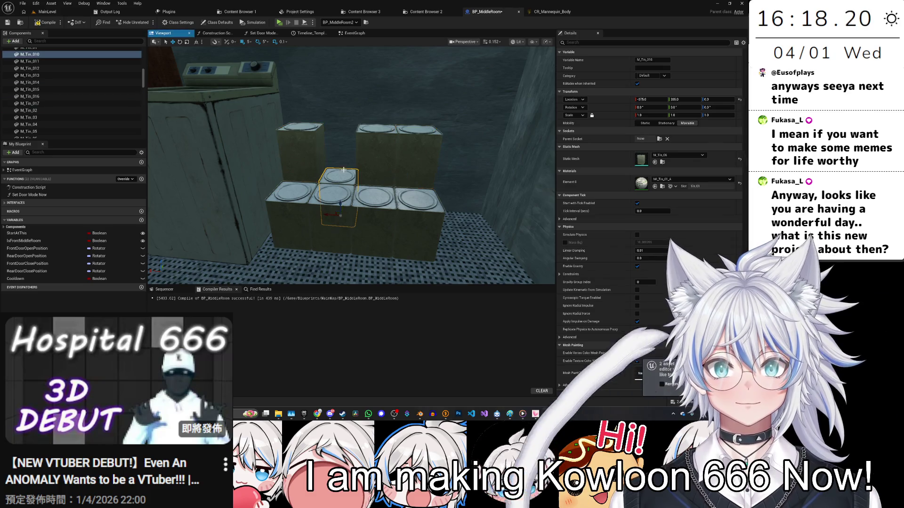
mouse_move(410, 178)
left_mouse_down()
mouse_move(343, 163)
mouse_move(304, 141)
mouse_move(304, 104)
left_mouse_up()
left_click(311, 140)
key("ctrl+d")
Step: Turn the top tin 25 degrees and save BP_MiddleRoom
scroll(305, 142, "up", 2)
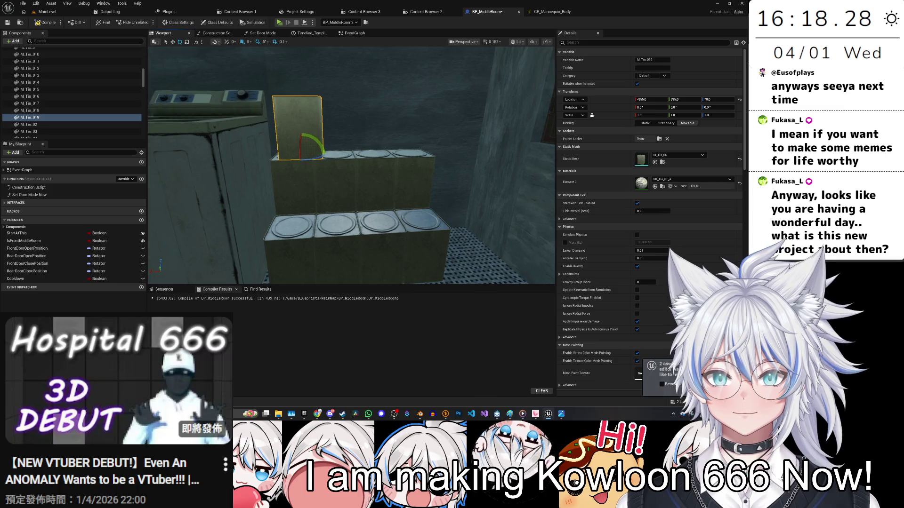
left_click_drag(302, 159, 321, 151)
scroll(301, 158, "up", 3)
scroll(322, 151, "up", 3)
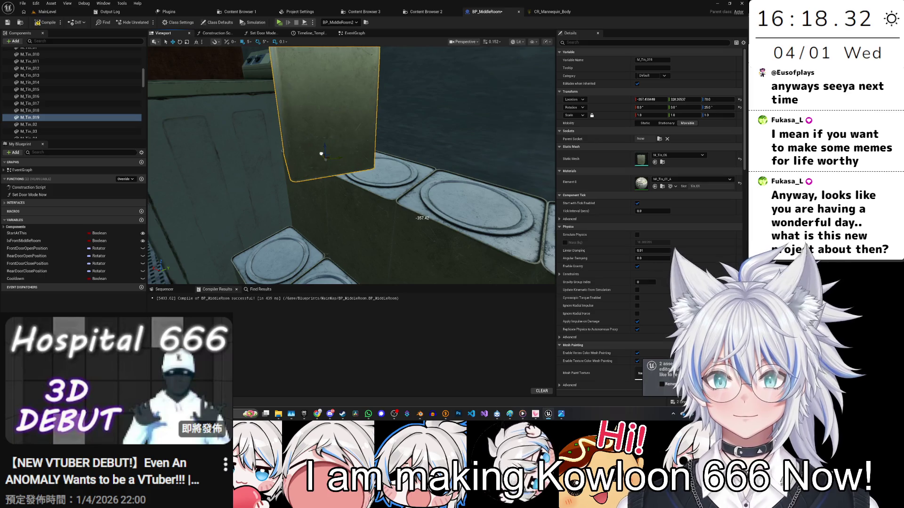
scroll(321, 154, "down", 3)
key("ctrl+s")
left_click(300, 256)
left_click_drag(348, 198, 287, 188)
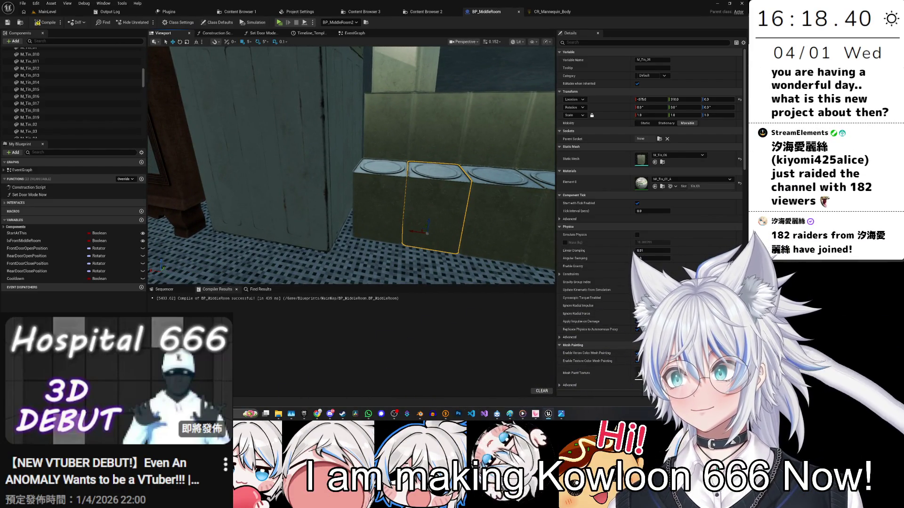
left_click_drag(344, 218, 361, 228)
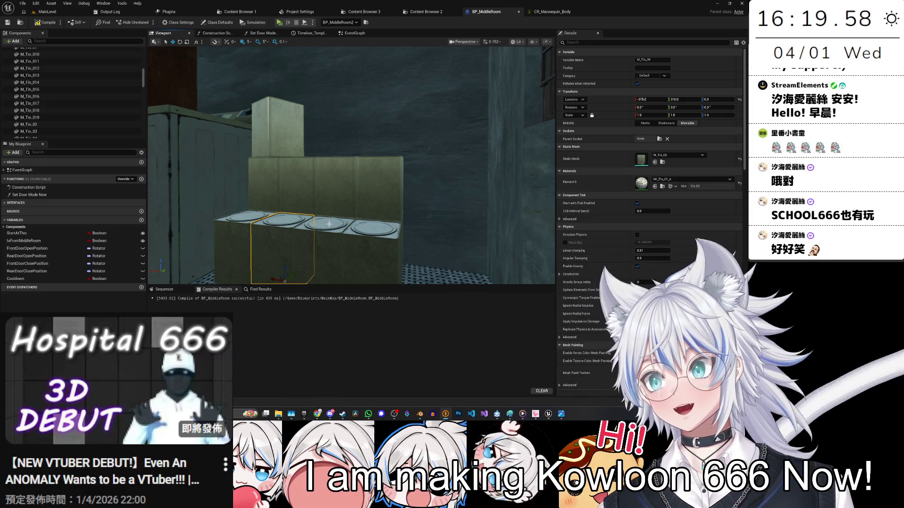
Step: Inspect the stacked tins around M_Tin_016, then bring up the Steam store page for Clair Obscur: Expedition 33
left_click_drag(263, 190, 262, 173)
left_click_drag(329, 217, 330, 216)
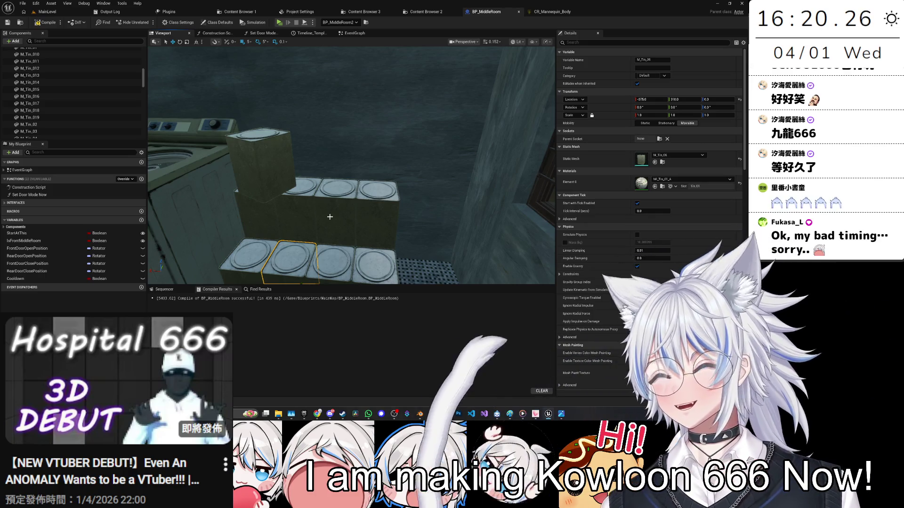
left_click(337, 219)
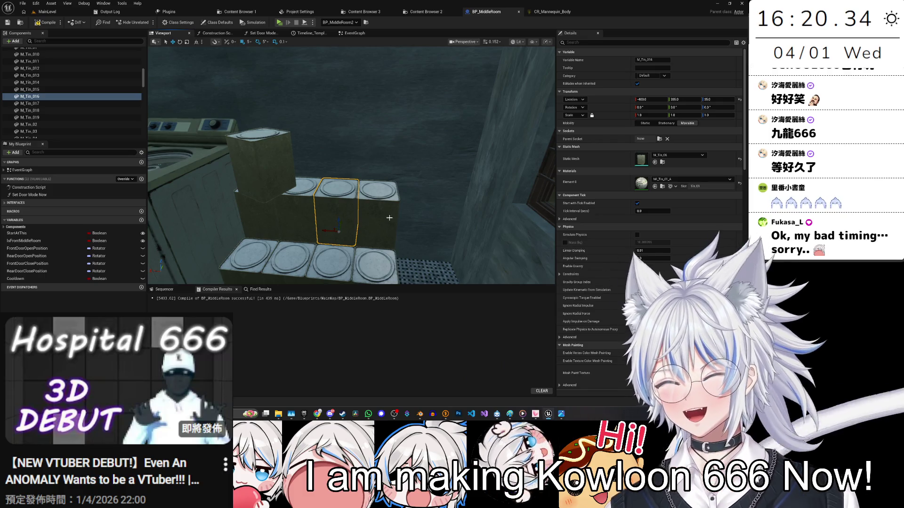
mouse_move(364, 227)
left_mouse_down()
mouse_move(341, 214)
mouse_move(361, 227)
left_mouse_up()
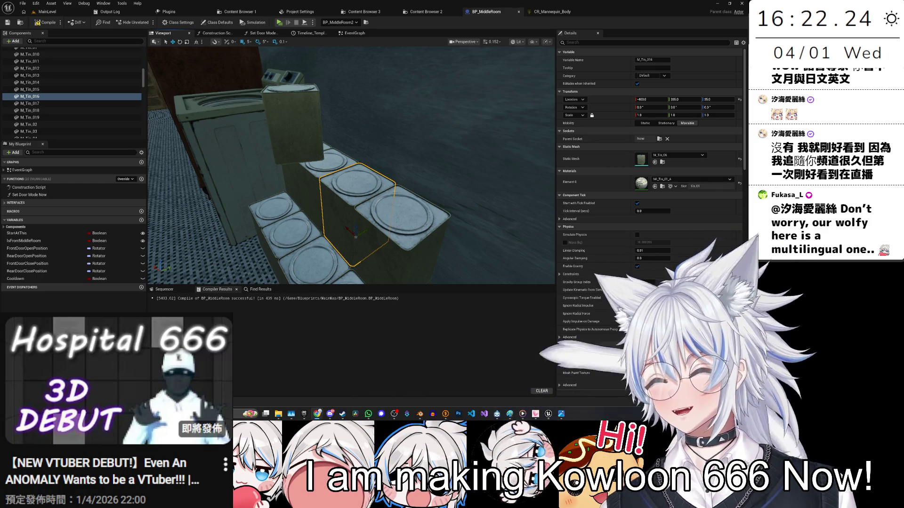
left_click(343, 413)
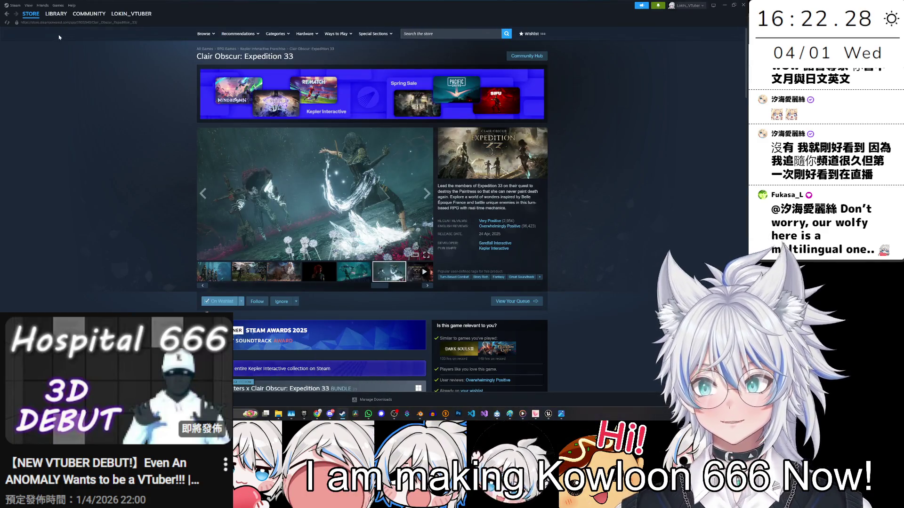
Step: Start School 666 from the Steam library sidebar
left_click(56, 14)
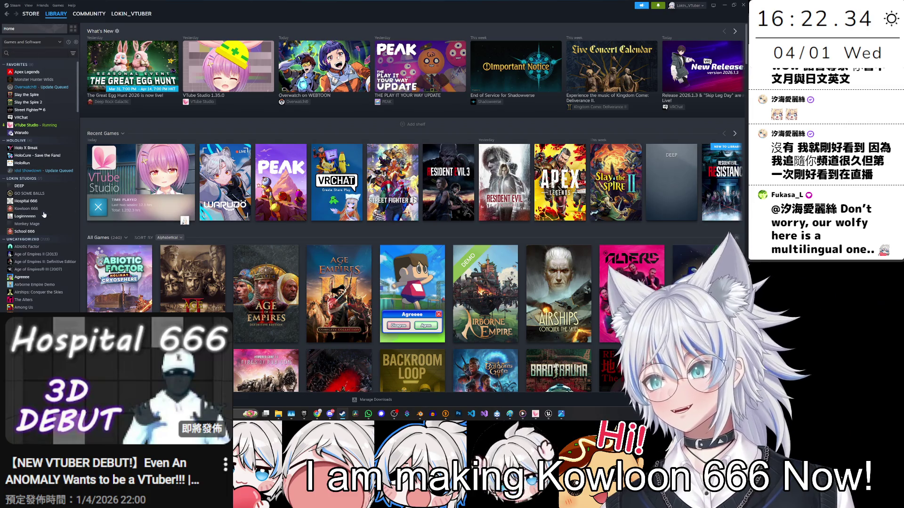
double_click(25, 231)
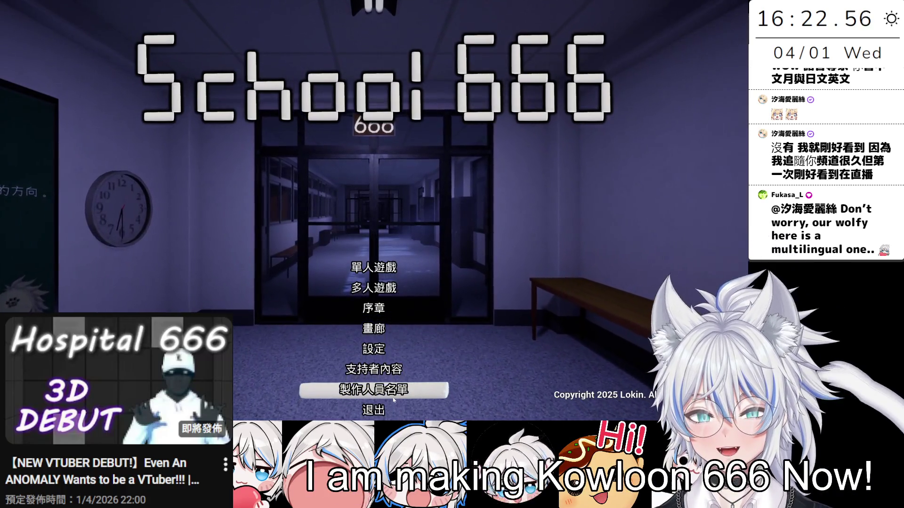
Step: View School 666's supporter content, exit the game, and minimize the Steam library
left_click(373, 369)
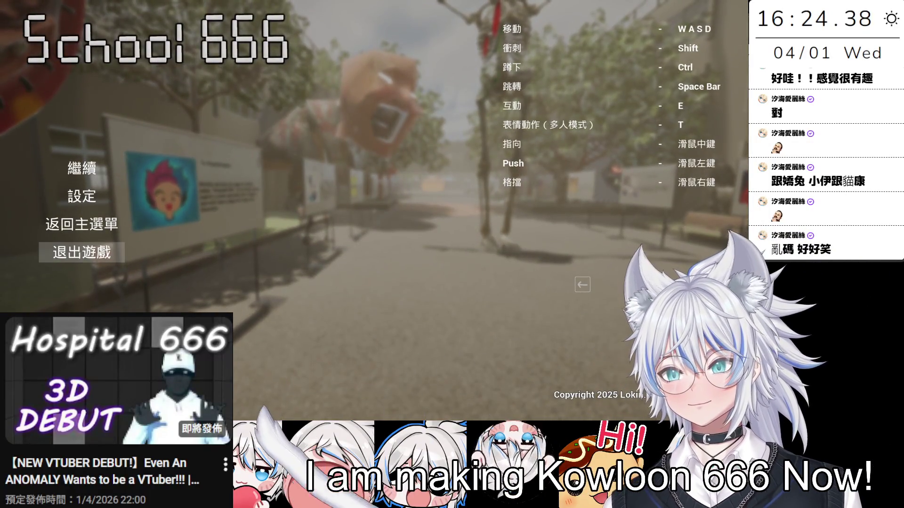
key("alt+Tab")
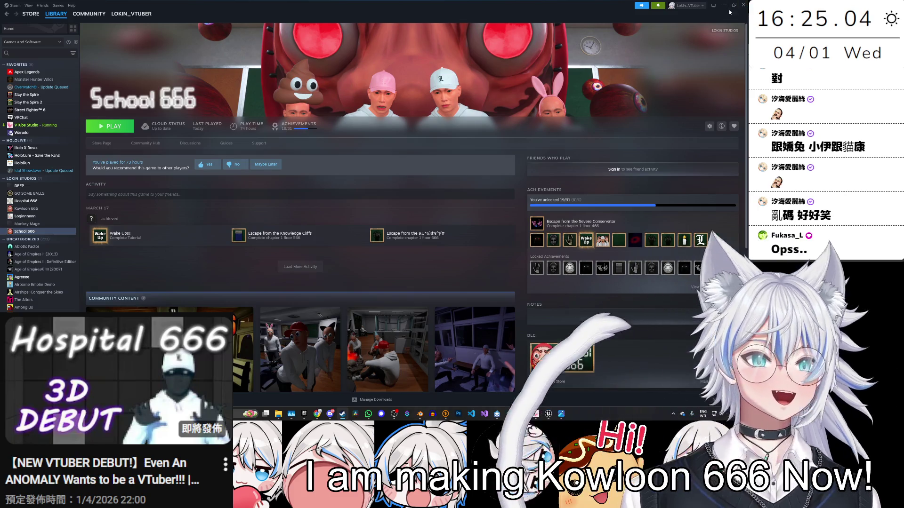
left_click(724, 5)
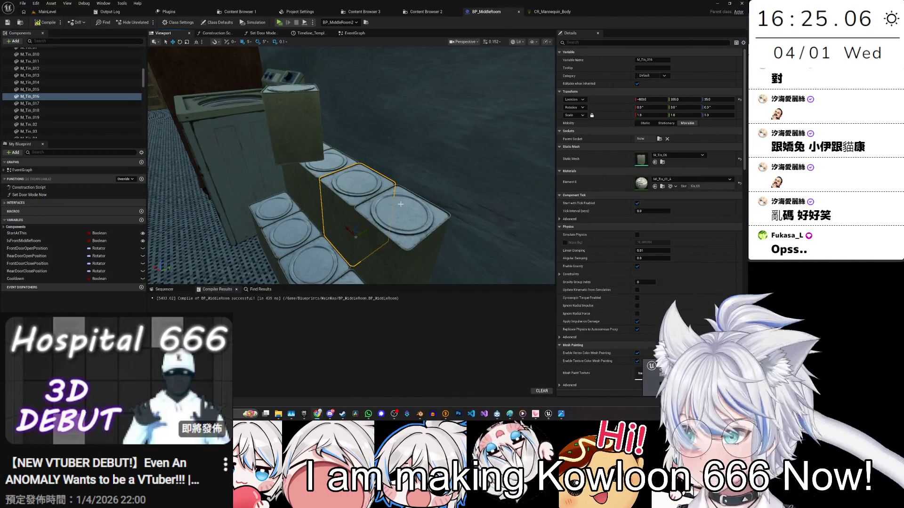
Step: Pull the view back over the whole room and select the fridge body
mouse_move(327, 172)
left_mouse_down()
mouse_move(327, 198)
mouse_move(244, 198)
mouse_move(240, 189)
mouse_move(311, 177)
mouse_move(292, 178)
mouse_move(301, 178)
left_mouse_up()
left_click(306, 176)
key("ctrl+z")
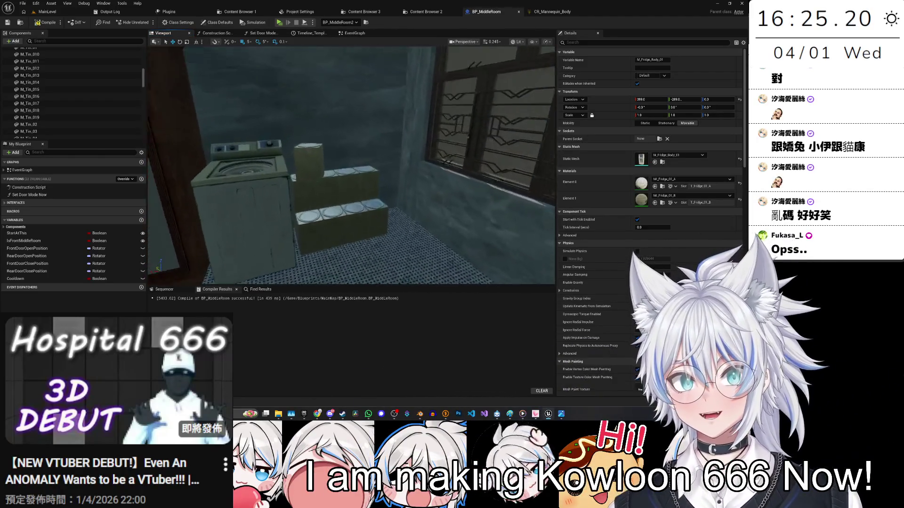
Step: Duplicate a tin onto the top of the pile as M_Tin_020, turning its yaw from 20 to 35
left_click_drag(374, 199, 325, 196)
left_click(321, 195)
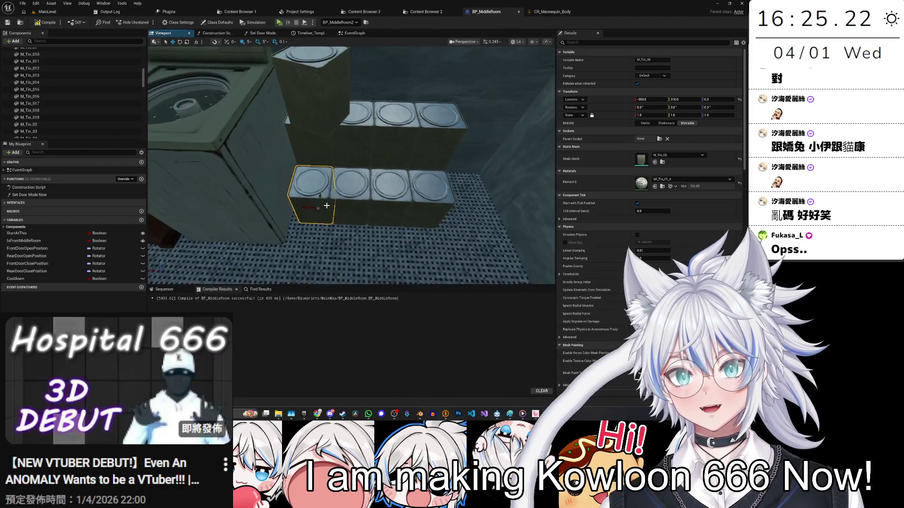
left_click(321, 196)
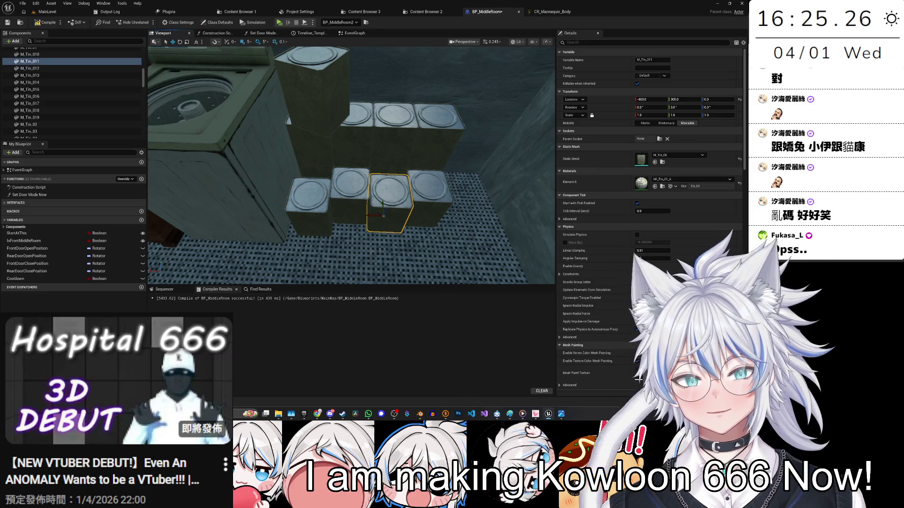
left_click(406, 203)
left_click(374, 207)
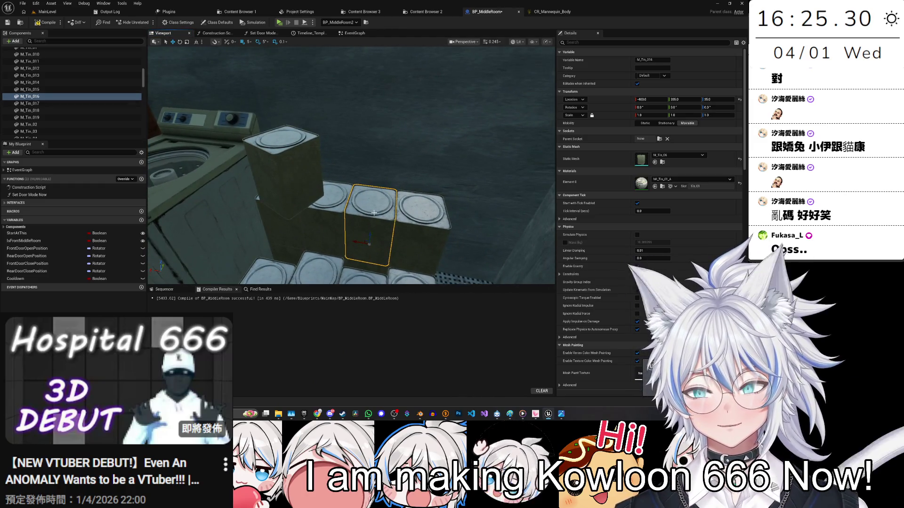
left_click_drag(319, 209, 319, 205)
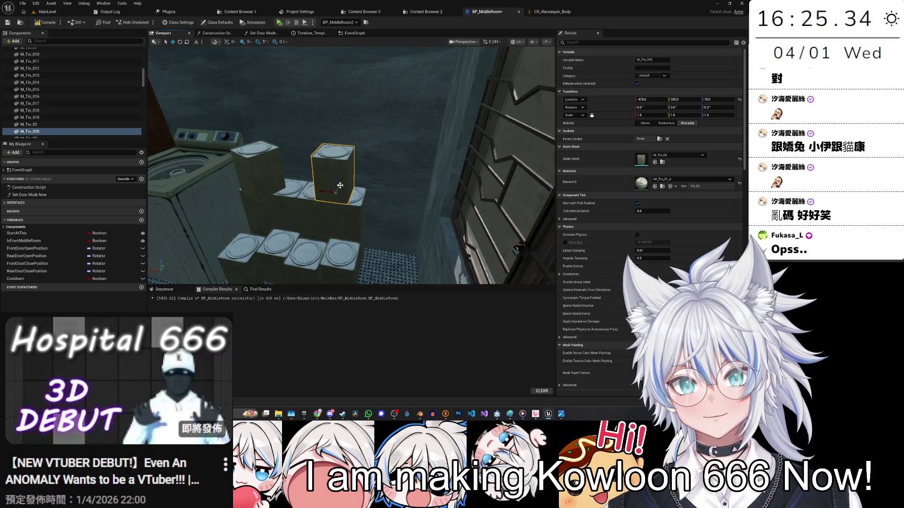
mouse_move(320, 207)
left_mouse_down()
mouse_move(412, 213)
mouse_move(345, 136)
mouse_move(350, 146)
mouse_move(323, 142)
left_mouse_up()
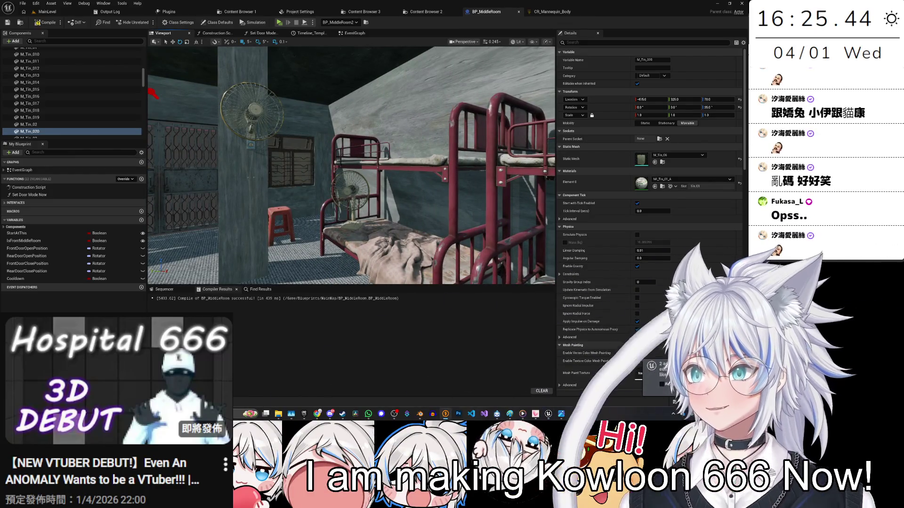
Step: Nudge the wardrobe cabinet slightly along the wall of the bunk-bed room
mouse_move(413, 207)
left_mouse_down()
mouse_move(386, 210)
mouse_move(409, 209)
mouse_move(398, 209)
left_mouse_up()
left_click(316, 200)
left_click(403, 209)
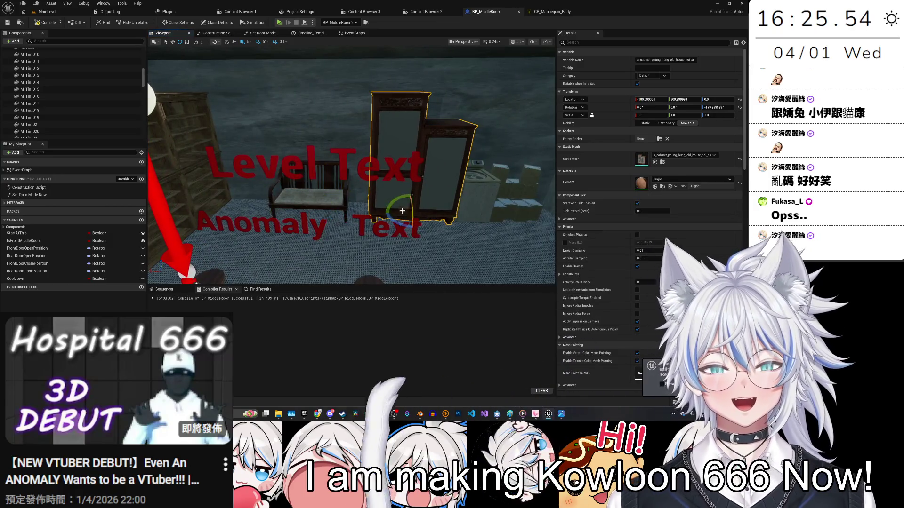
left_click_drag(411, 213, 337, 229)
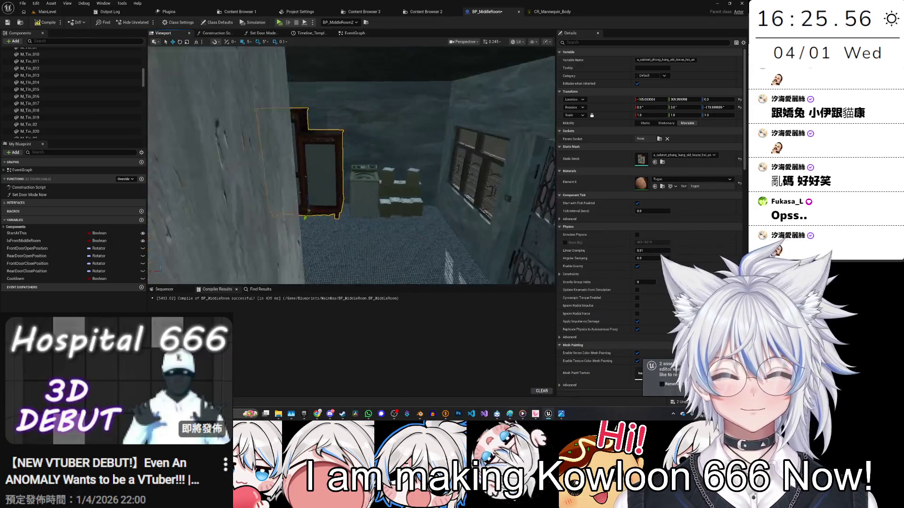
Step: Save BP_MiddleRoom and switch over to the MainLevel tab
left_click_drag(414, 141, 428, 90)
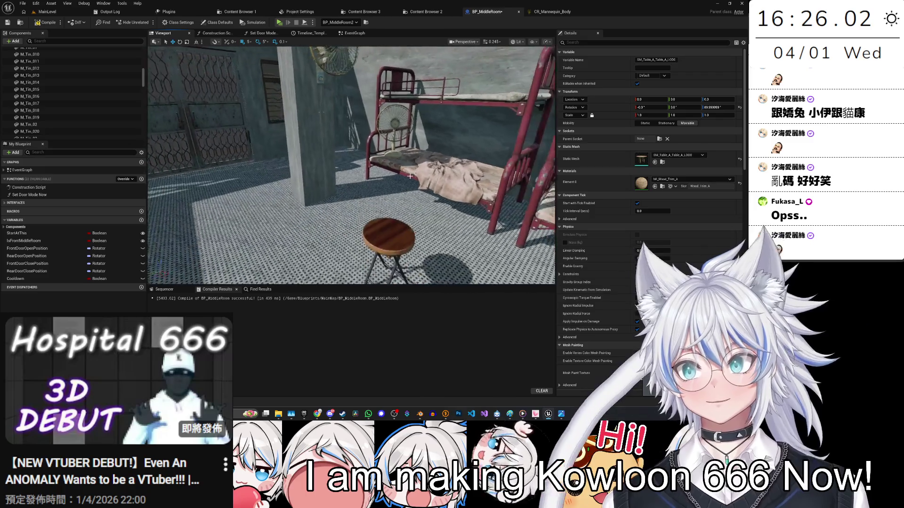
key("ctrl+s")
left_click_drag(363, 102, 357, 108)
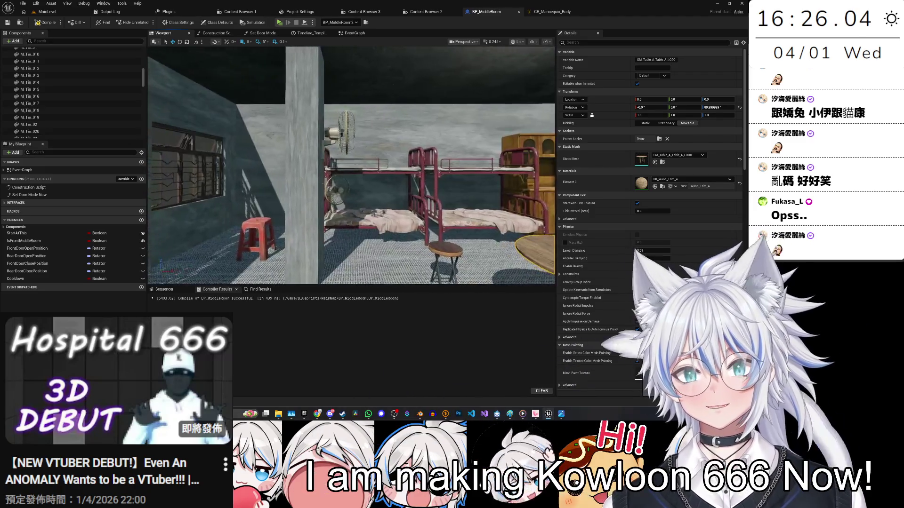
left_click_drag(358, 141, 329, 141)
key("ctrl+space")
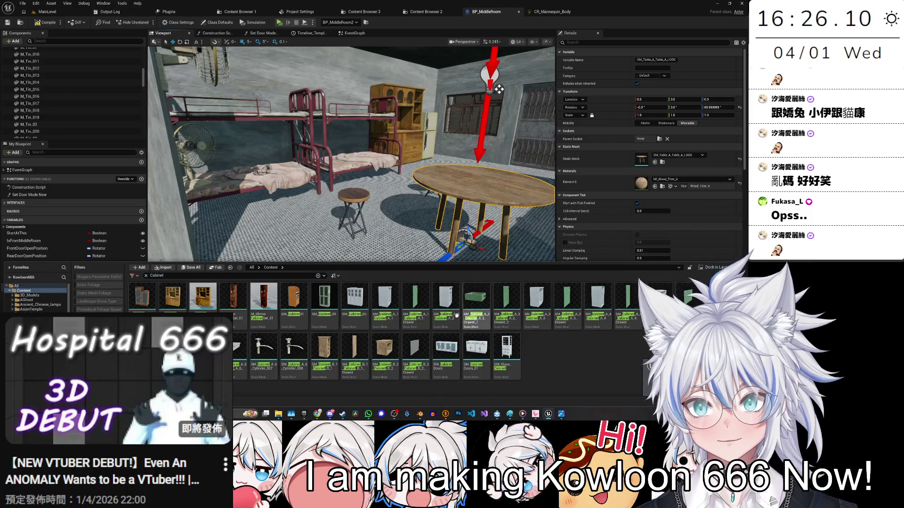
left_click(47, 12)
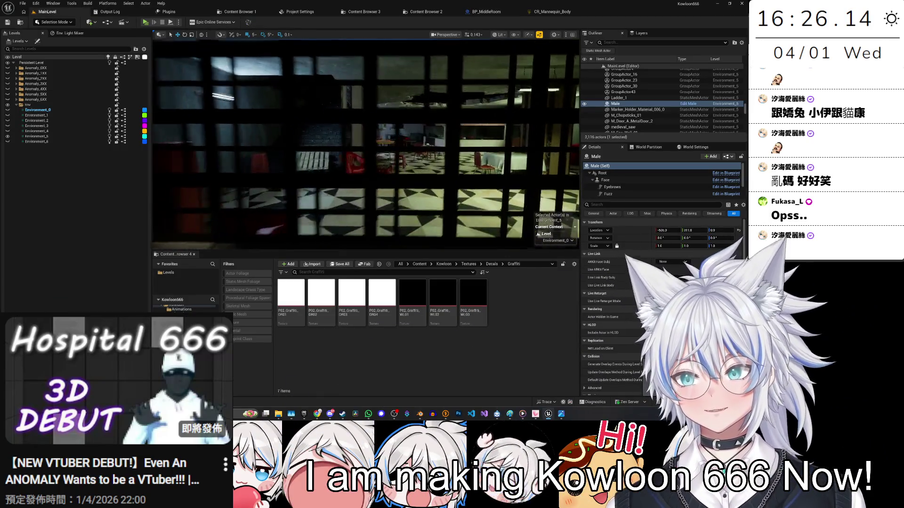
Step: Fly through the level into the red-chair room and hide the Environment_5 sublevel
scroll(366, 144, "up", 1)
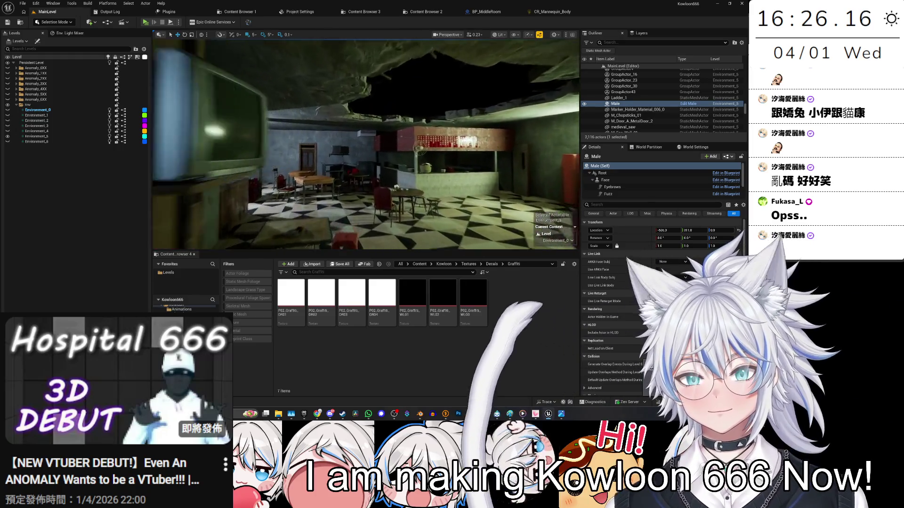
key("a")
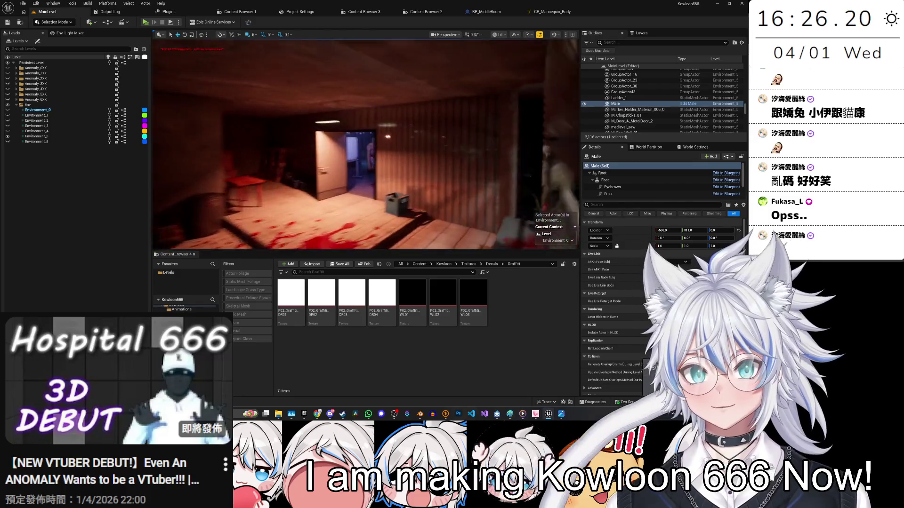
key("d")
key("a")
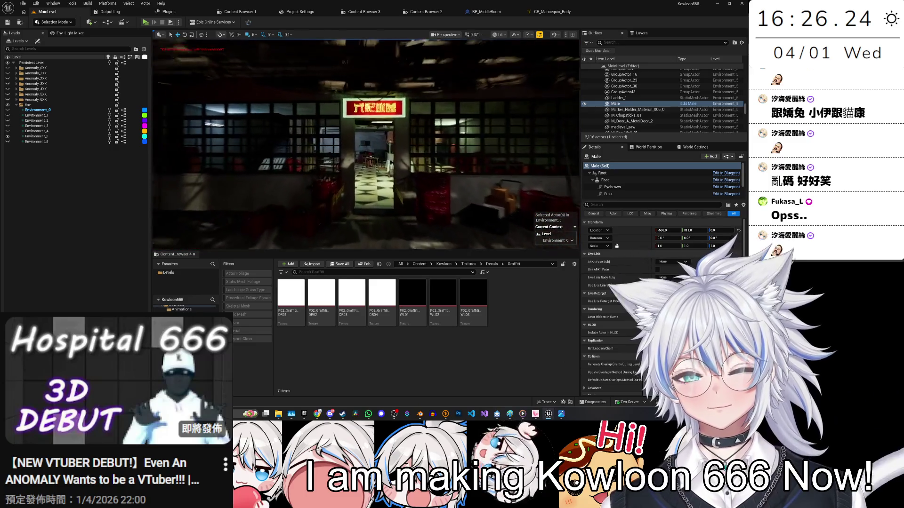
key("w")
key("a")
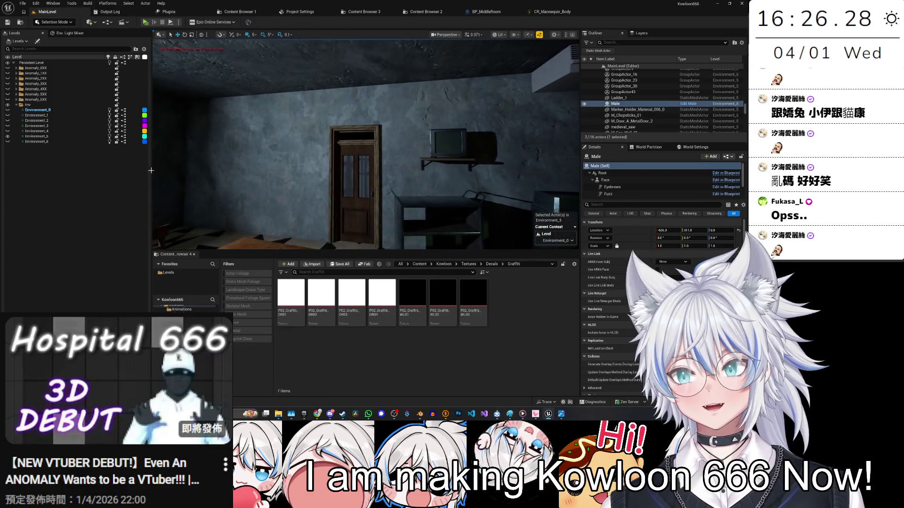
left_click(7, 136)
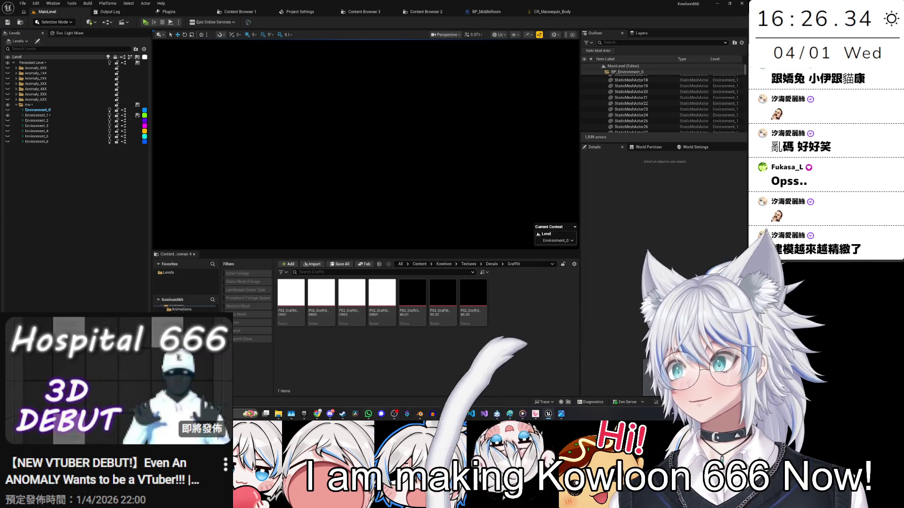
Step: Enlarge the viewport and select the BP_Fan2 ceiling fan above the wardrobe
scroll(636, 102, "up", 3)
left_click(637, 101)
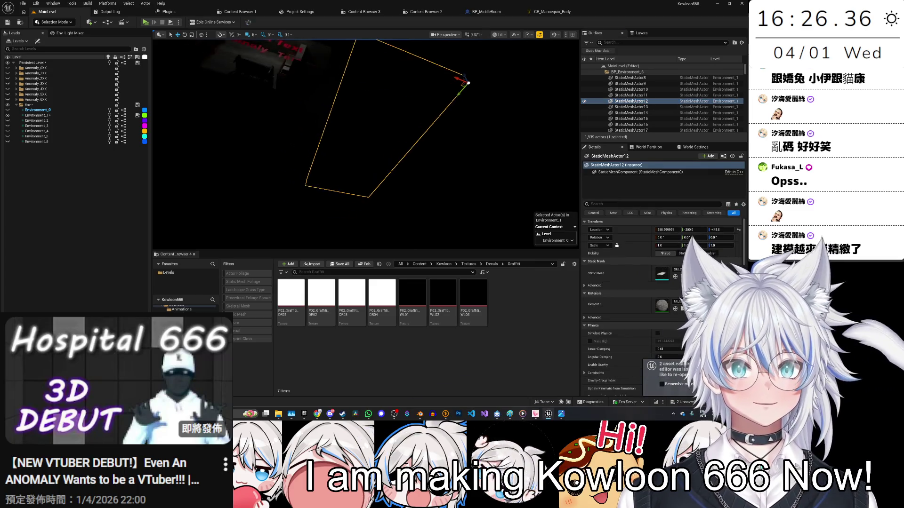
scroll(365, 144, "up", 3)
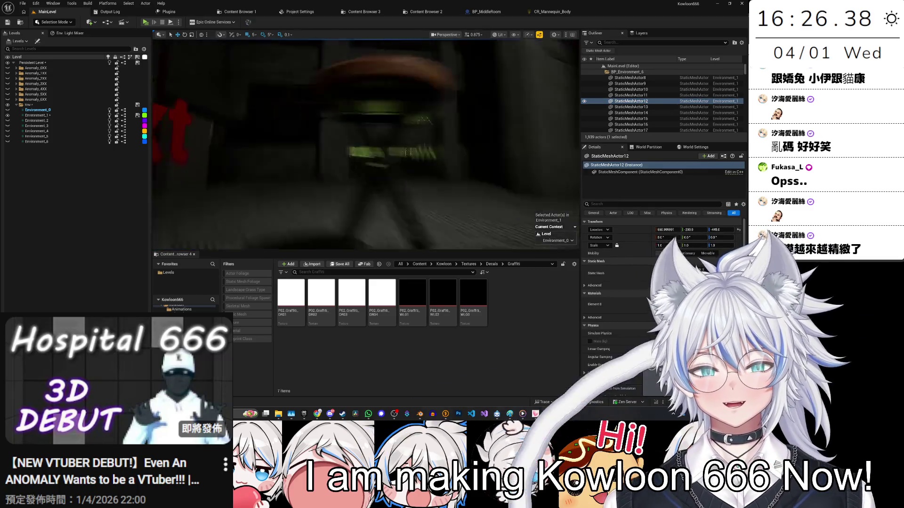
scroll(365, 144, "down", 2)
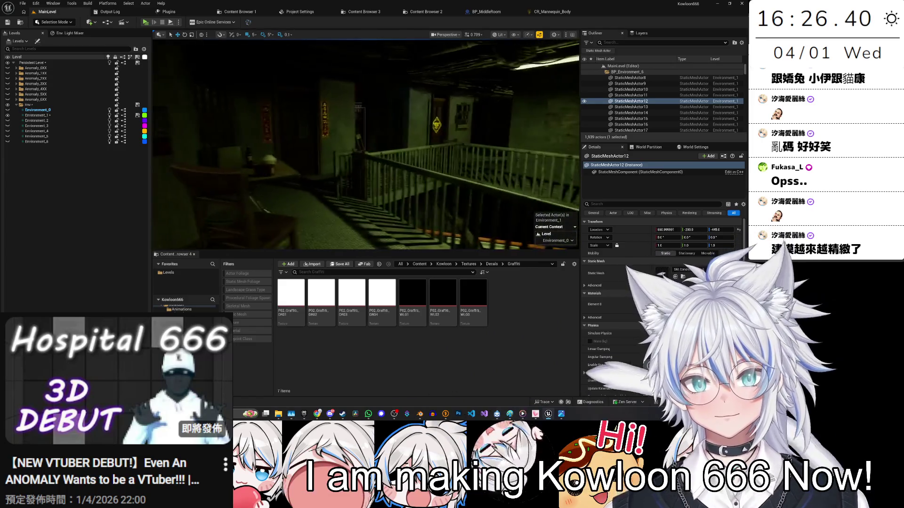
left_click_drag(360, 255, 353, 288)
scroll(366, 144, "down", 1)
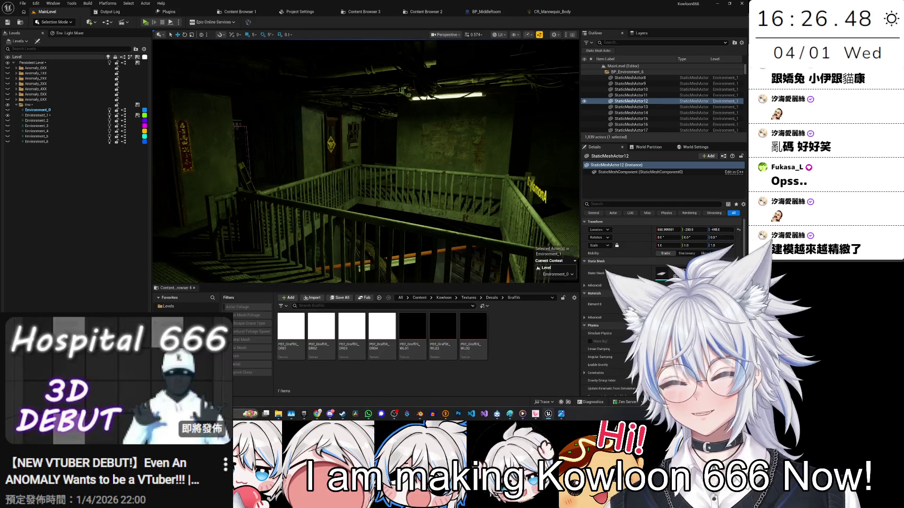
scroll(366, 162, "up", 3)
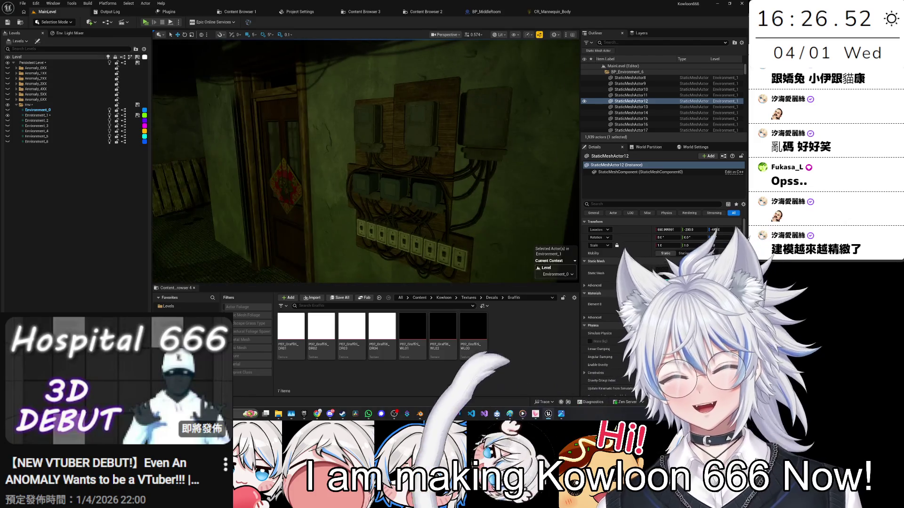
left_click_drag(383, 213, 383, 212)
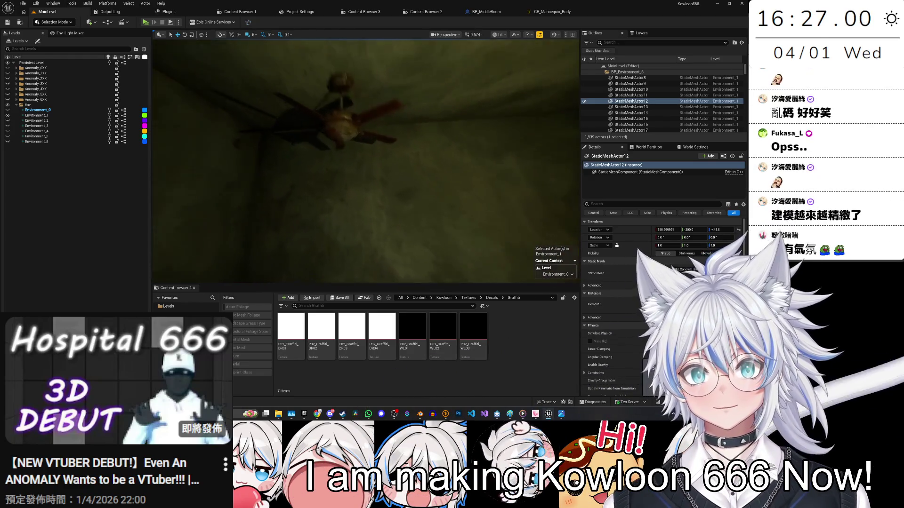
left_click(397, 124)
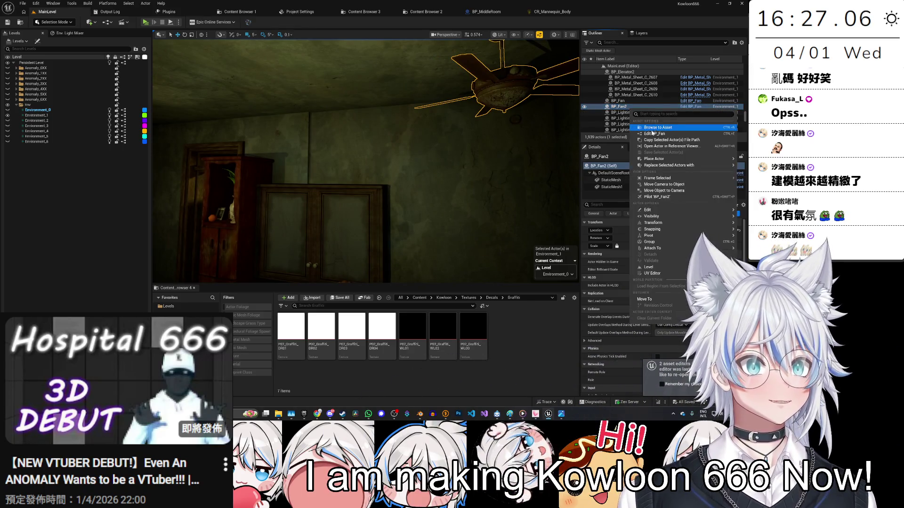
Step: Open the BP_Fan blueprint and locate its SM_Fan_A_001 body mesh asset
key("ctrl+e")
left_click(248, 63)
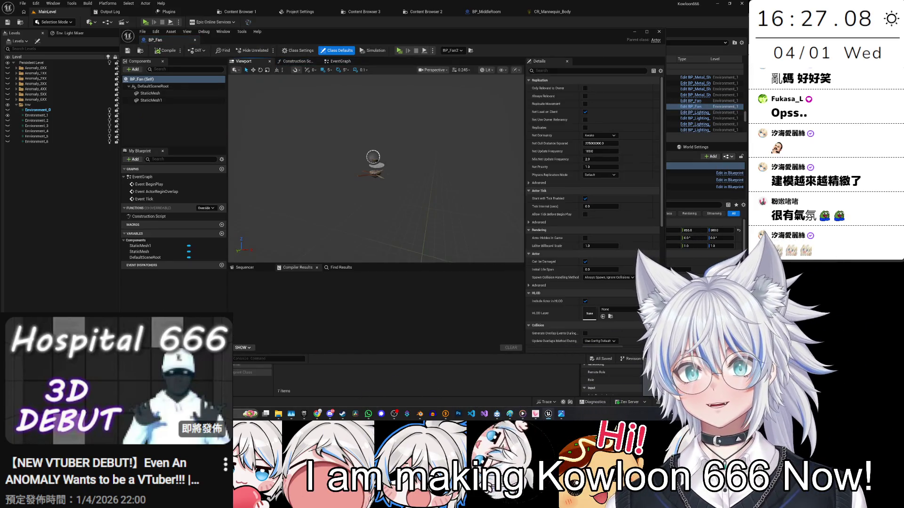
left_click(377, 155)
scroll(347, 161, "up", 4)
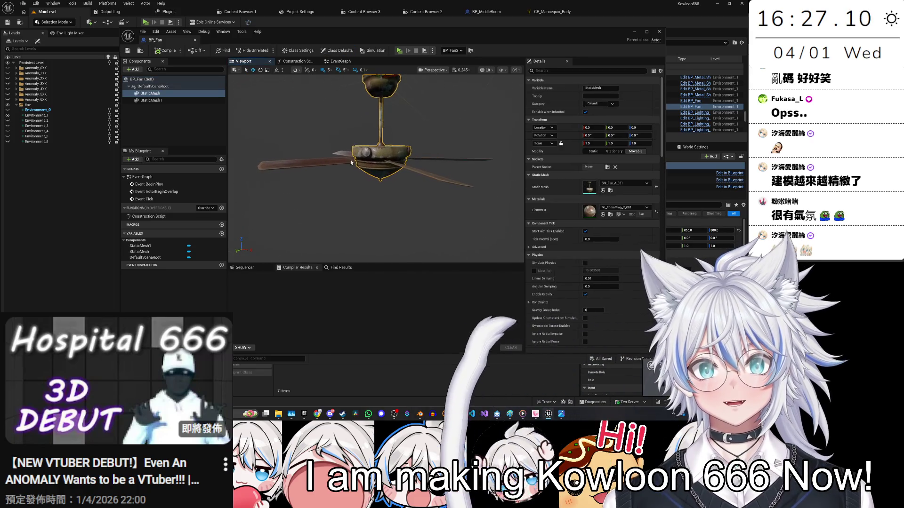
left_click(380, 152)
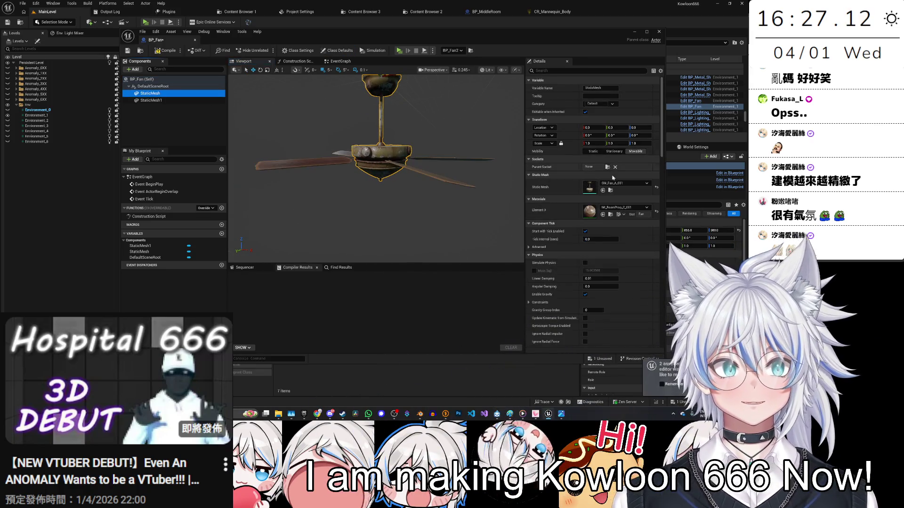
left_click(611, 191)
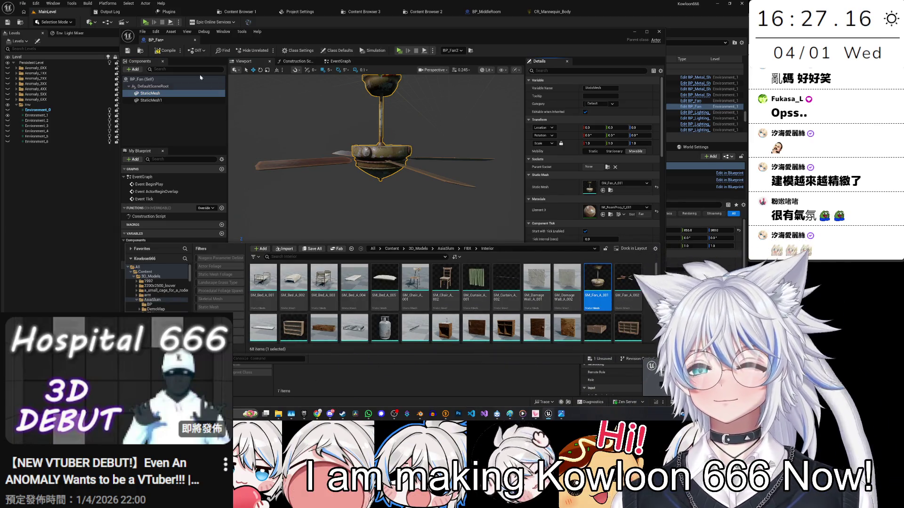
Step: Drag SM_Fan_A_001 into BP_MiddleRoom and dock the BP_Fan editor with the other tabs
mouse_move(600, 279)
left_mouse_down()
mouse_move(484, 11)
mouse_move(226, 65)
mouse_move(75, 70)
mouse_move(66, 87)
mouse_move(65, 59)
left_mouse_up()
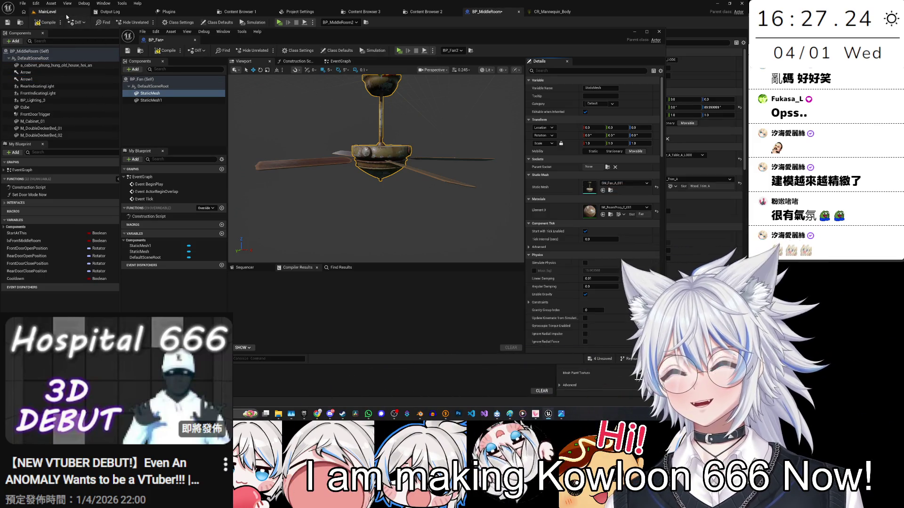
left_click(47, 12)
left_click_drag(156, 39, 594, 18)
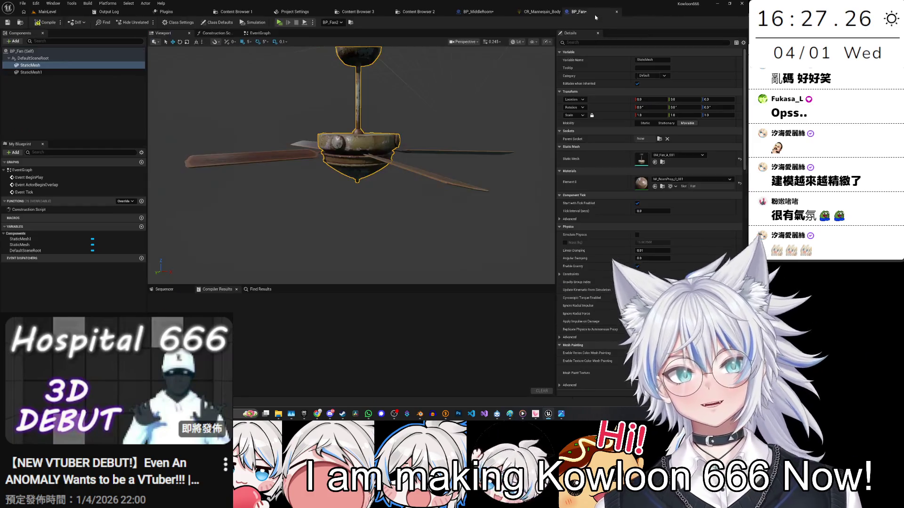
left_click(58, 13)
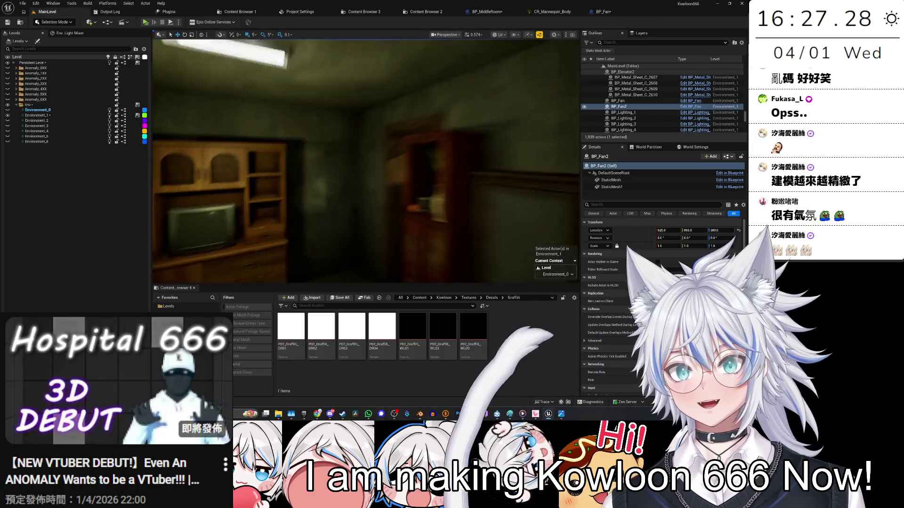
left_click(487, 12)
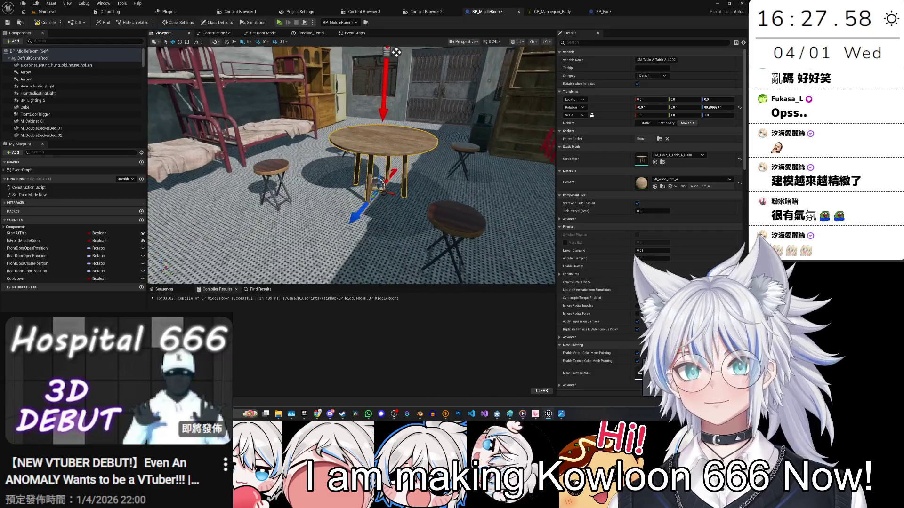
Step: Raise M_Telephone_01 to Location Z 85 onto the round table and save
left_click(306, 182)
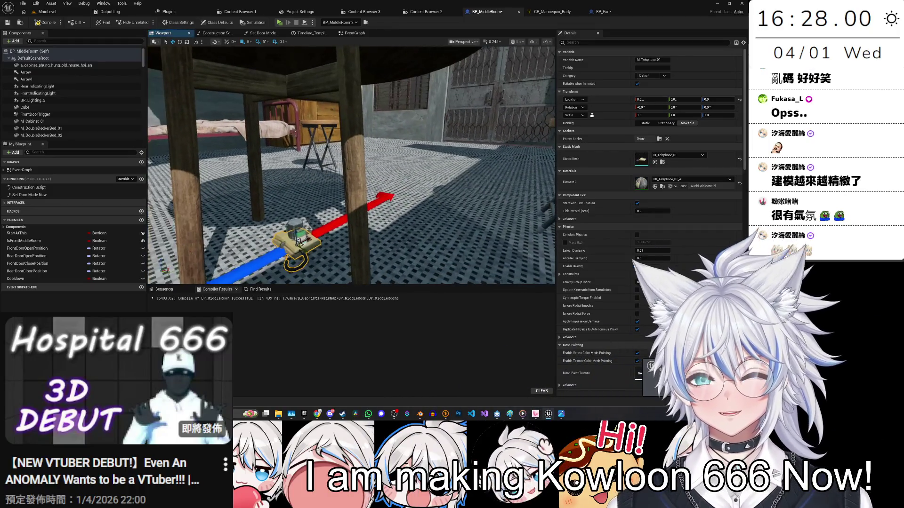
left_click_drag(296, 226, 366, 181)
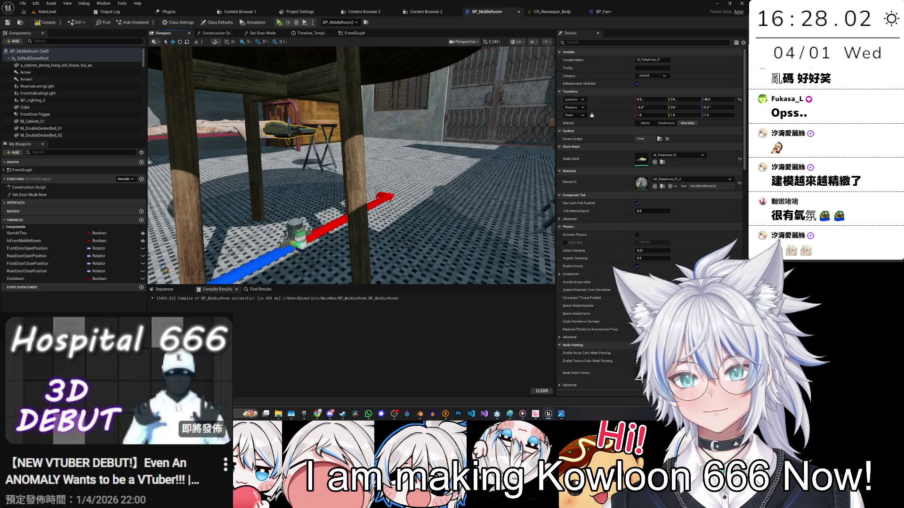
scroll(351, 164, "down", 5)
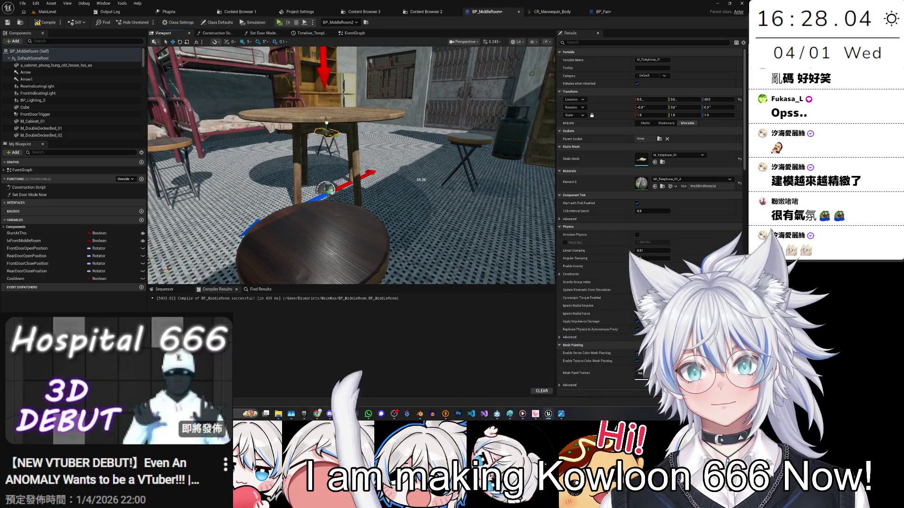
key("ctrl+s")
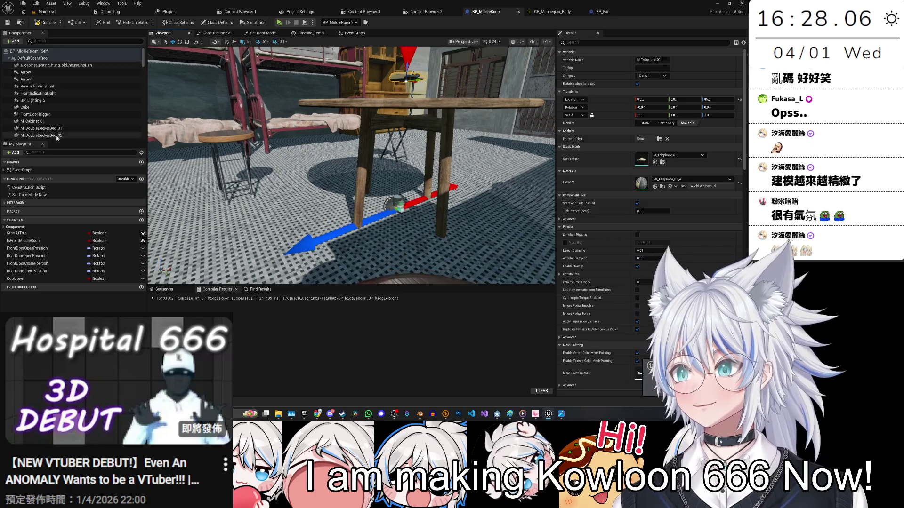
Step: Focus the view on M_Fridge_Top_Door_01 and select the new ceiling fan mesh
scroll(51, 123, "down", 5)
double_click(60, 87)
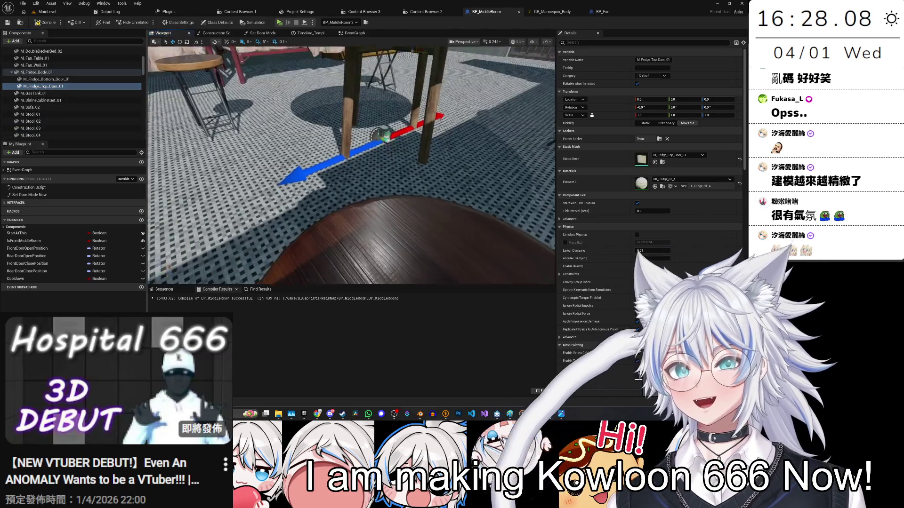
left_click(342, 217)
Step: Move SM_Fan_A_001 to X -240 and Z 300 against the ceiling, then save
left_click_drag(342, 217, 268, 163)
scroll(89, 106, "down", 10)
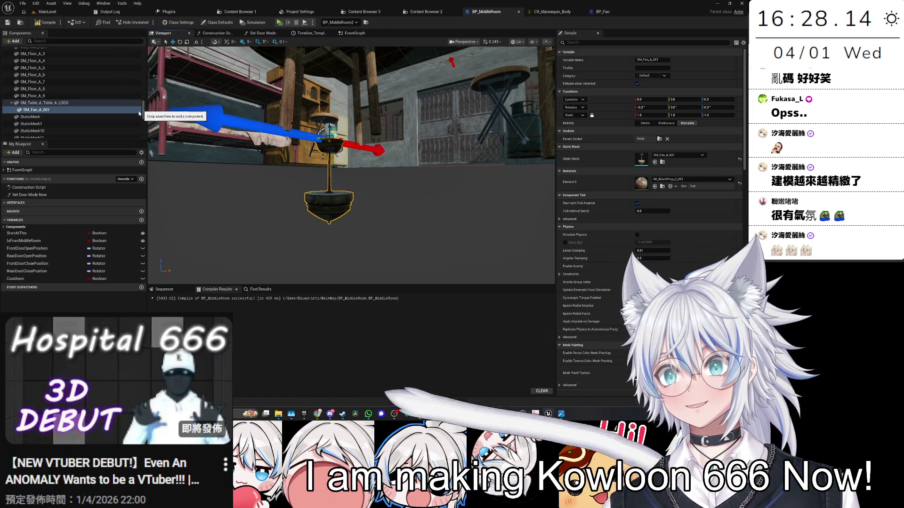
mouse_move(119, 96)
left_mouse_down()
mouse_move(90, 53)
mouse_move(81, 61)
left_mouse_up()
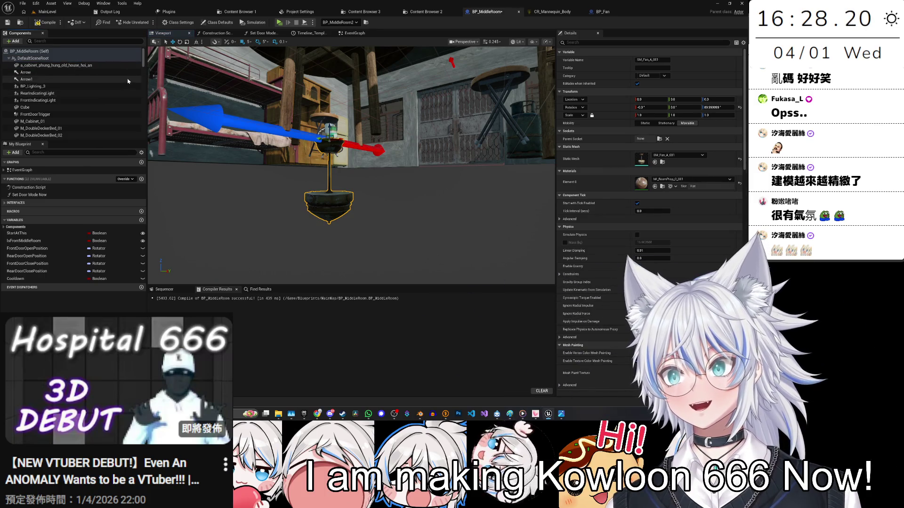
mouse_move(381, 198)
left_mouse_down()
mouse_move(379, 179)
mouse_move(369, 217)
mouse_move(464, 245)
mouse_move(243, 239)
left_mouse_up()
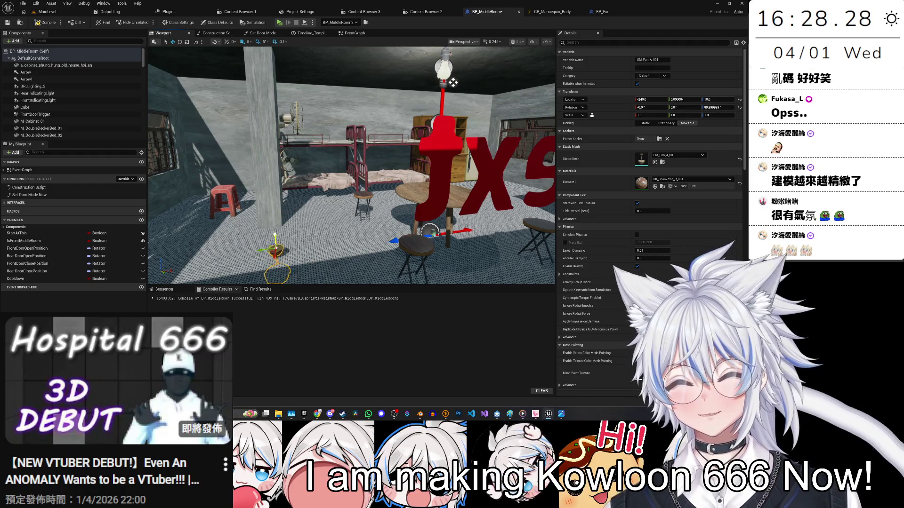
left_click_drag(452, 82, 290, 196)
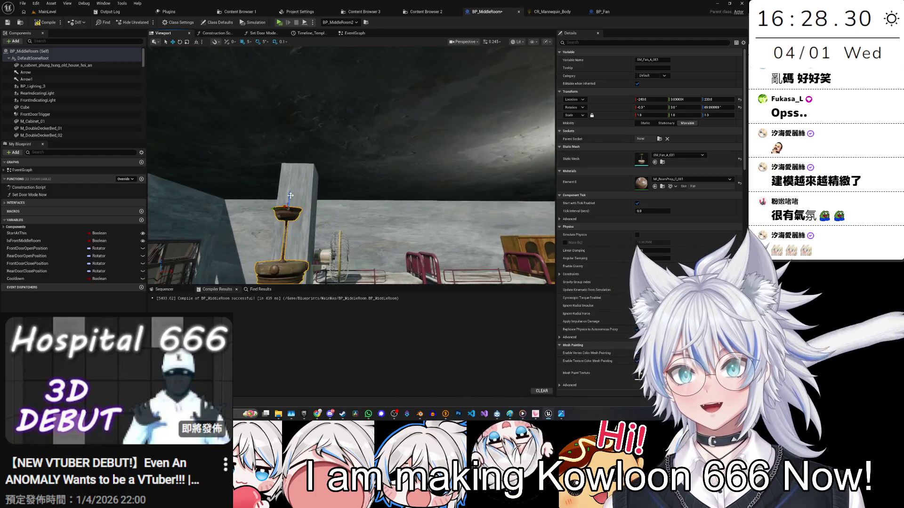
mouse_move(297, 143)
left_mouse_down()
mouse_move(303, 112)
mouse_move(343, 145)
mouse_move(349, 63)
mouse_move(350, 99)
mouse_move(345, 87)
left_mouse_up()
key("ctrl+s")
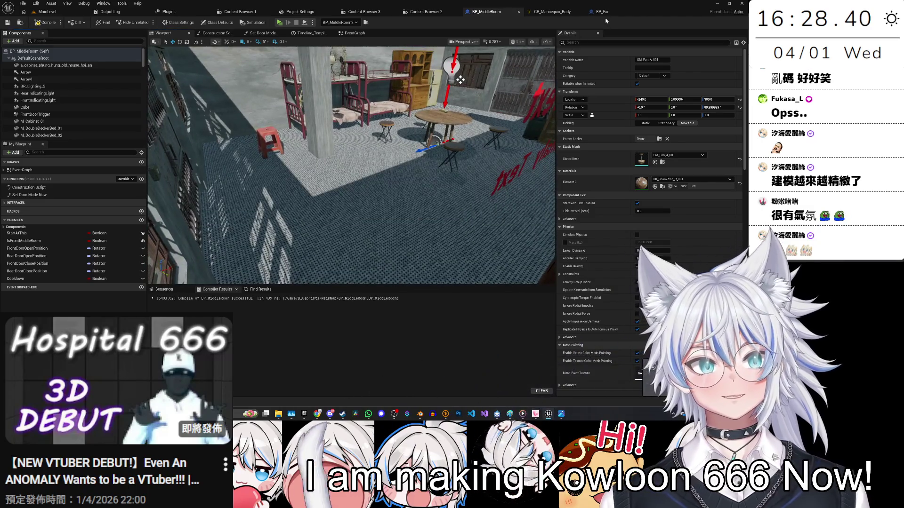
Step: Drag the SM_Fan_A_002 blades from the Content Drawer into BP_MiddleRoom's components
left_click(603, 11)
left_click(57, 72)
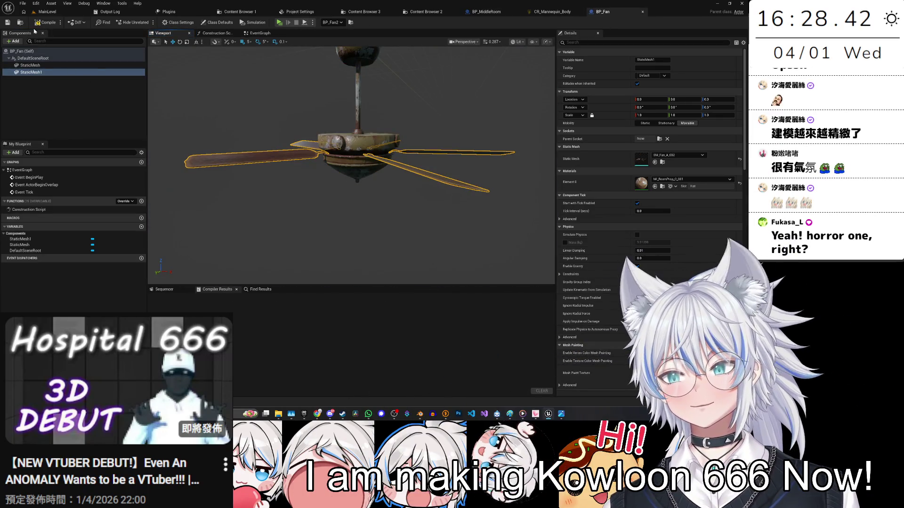
key("ctrl+space")
mouse_move(511, 295)
left_mouse_down()
mouse_move(488, 12)
mouse_move(179, 48)
left_mouse_up()
Step: Attach SM_Fan_A_002 under DefaultSceneRoot, frame it, and save the blueprint
scroll(350, 165, "down", 10)
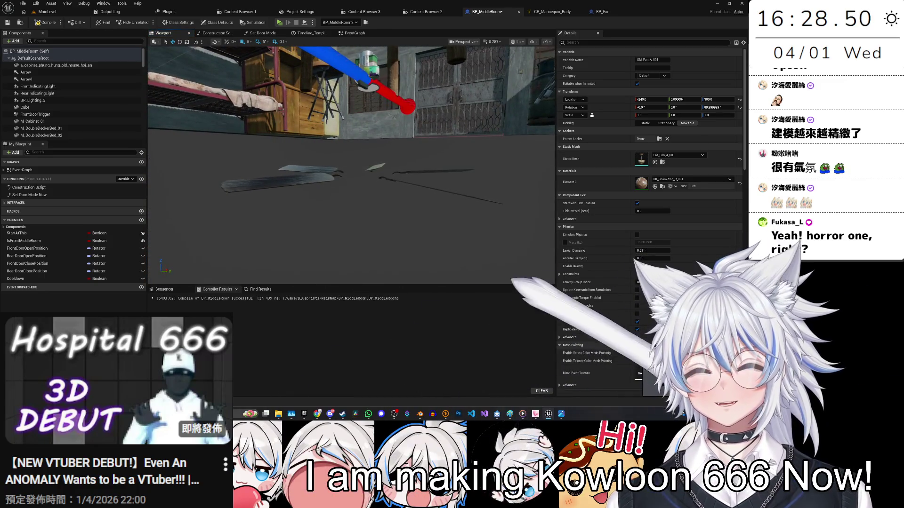
scroll(115, 128, "down", 5)
scroll(83, 123, "down", 10)
mouse_move(62, 85)
left_mouse_down()
mouse_move(96, 82)
mouse_move(64, 61)
left_mouse_up()
scroll(85, 84, "up", 5)
scroll(60, 64, "up", 10)
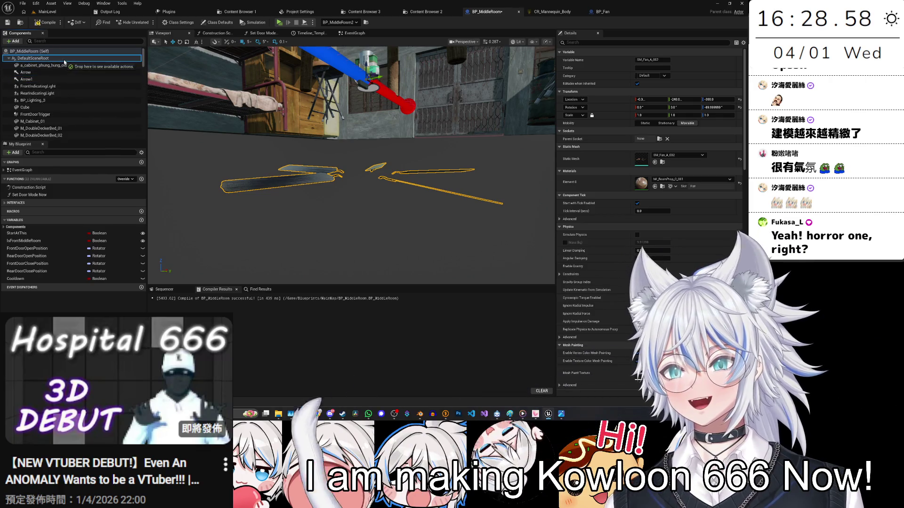
key("f")
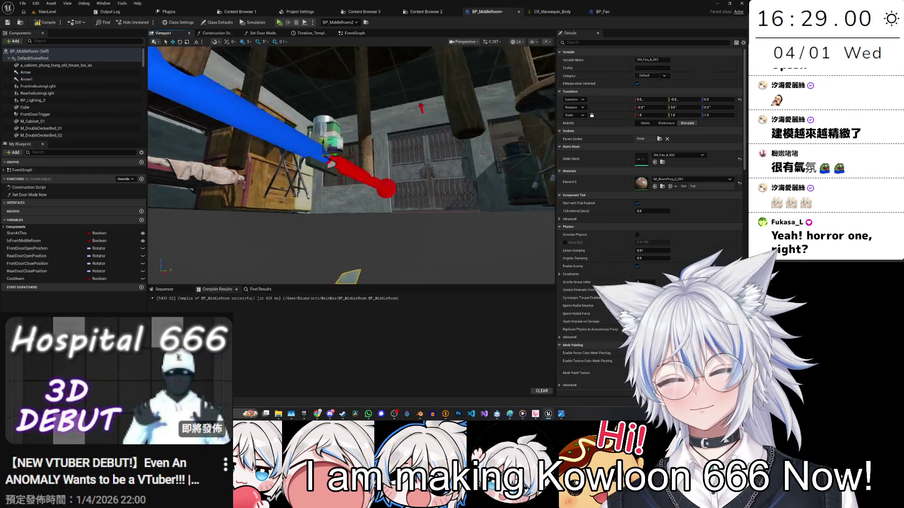
key("ctrl+s")
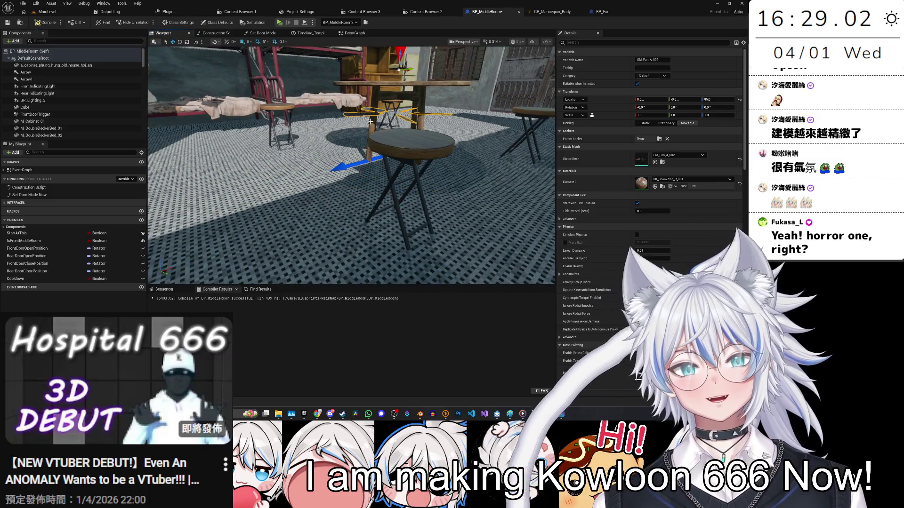
mouse_move(370, 120)
left_mouse_down()
mouse_move(345, 83)
mouse_move(369, 80)
mouse_move(387, 96)
mouse_move(368, 115)
mouse_move(307, 115)
mouse_move(348, 117)
mouse_move(375, 144)
left_mouse_up()
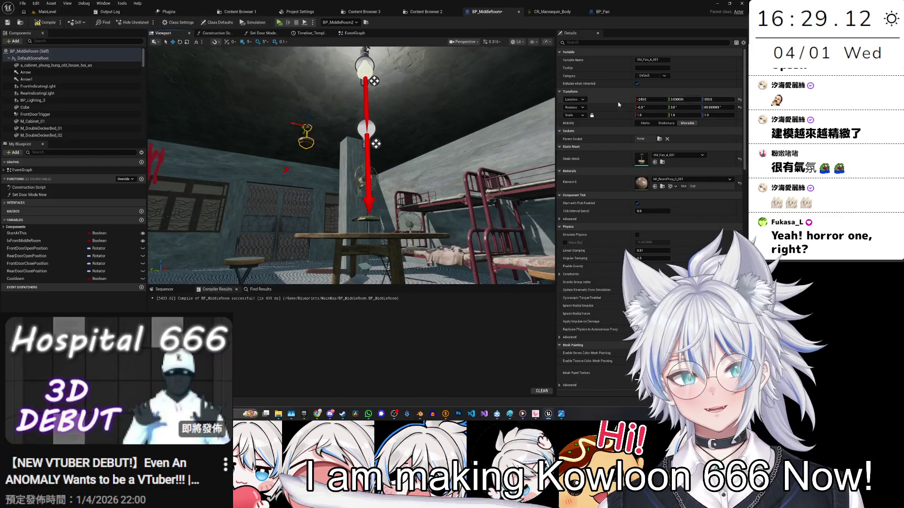
Step: Move the SM_Fan_A_002 blades up to the SM_Fan_A_001 fan body's position on the ceiling
left_click(320, 272)
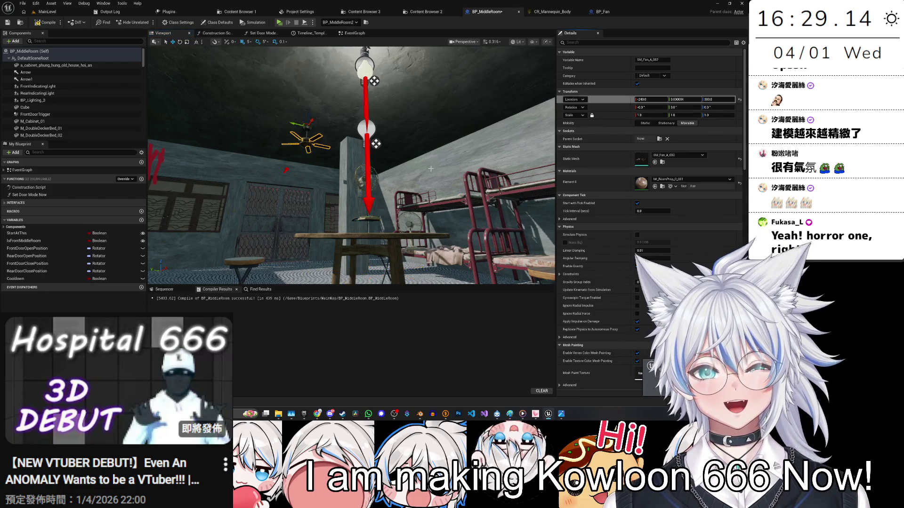
key("ctrl+z")
key("f")
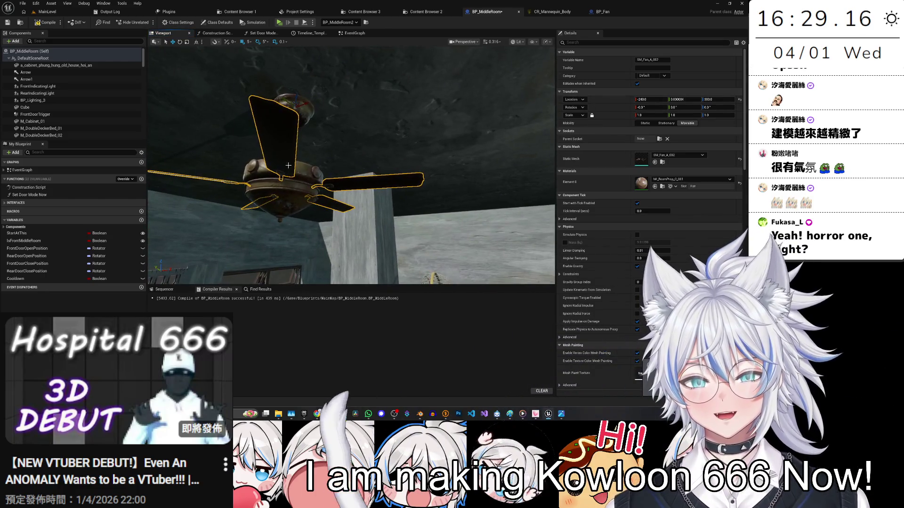
left_click(283, 184)
scroll(89, 108, "down", 2)
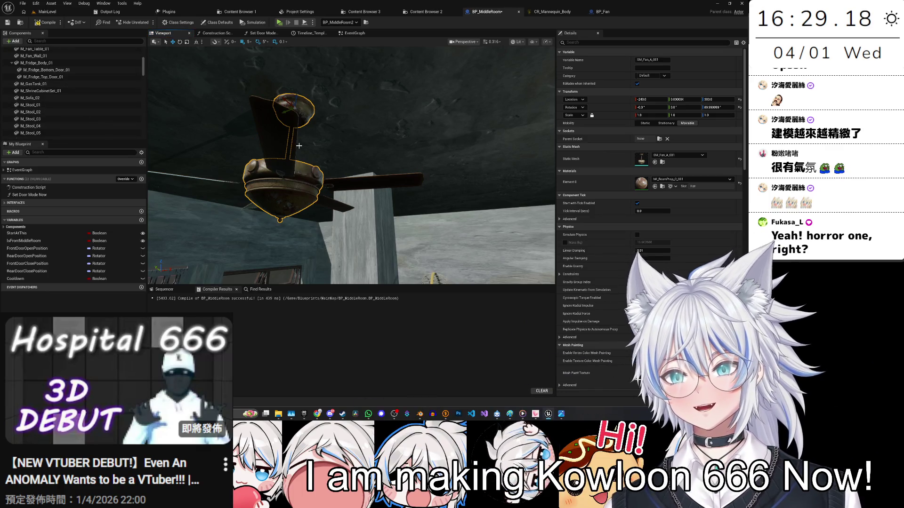
scroll(104, 117, "down", 5)
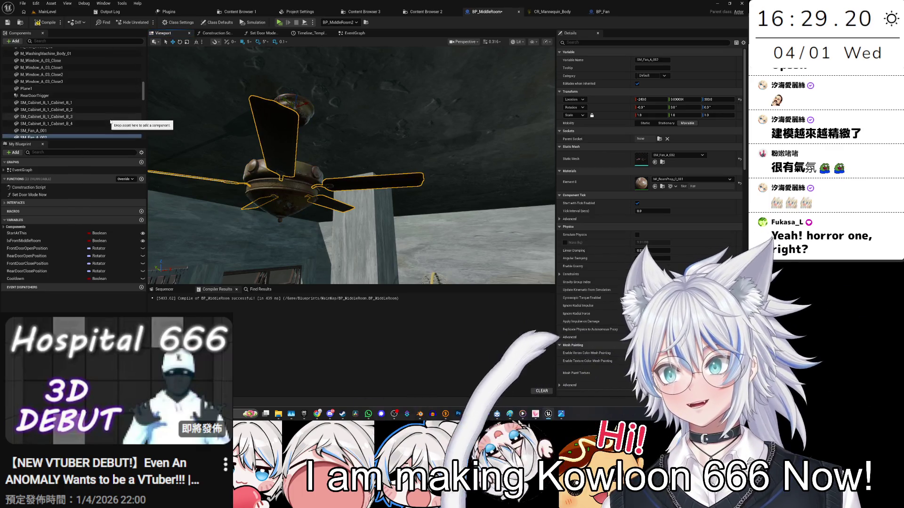
Step: Attach SM_Fan_A_002 beneath SM_Fan_A_001 in the Components tree
left_click(56, 102)
left_click(58, 109)
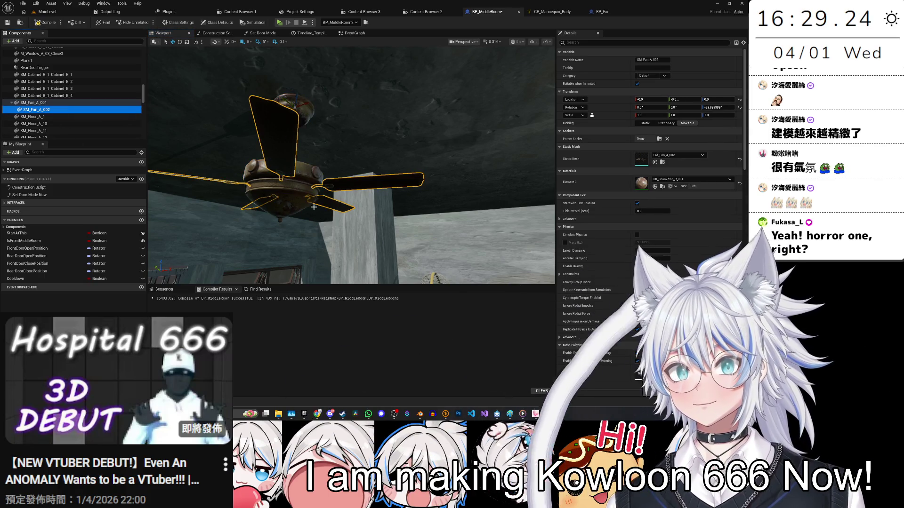
scroll(313, 207, "down", 5)
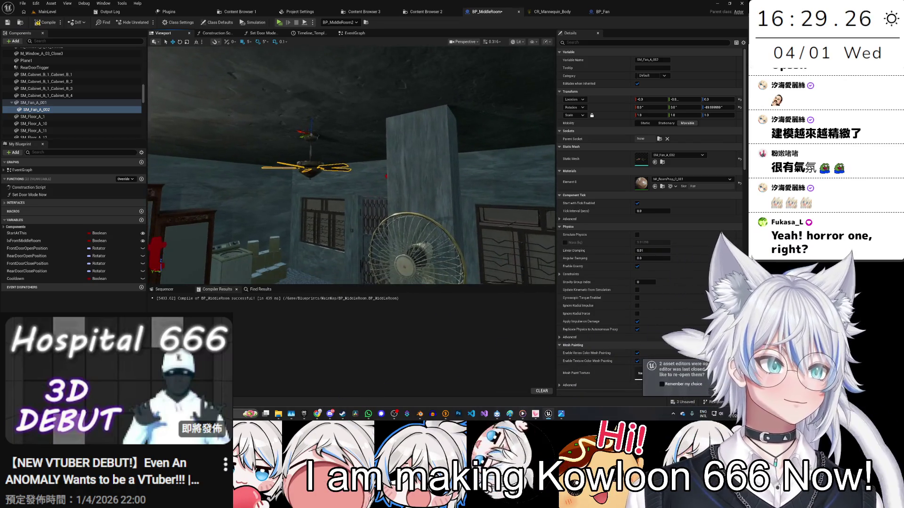
scroll(373, 100, "up", 5)
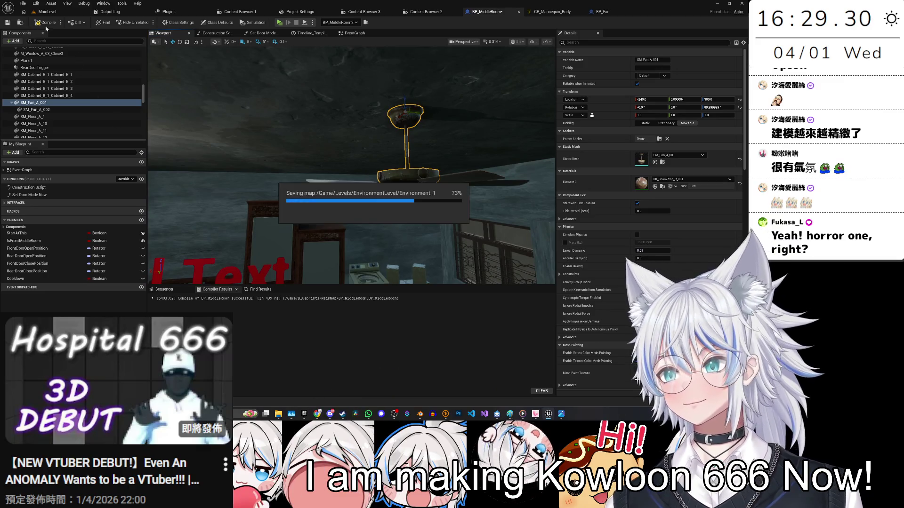
left_click_drag(242, 140, 263, 141)
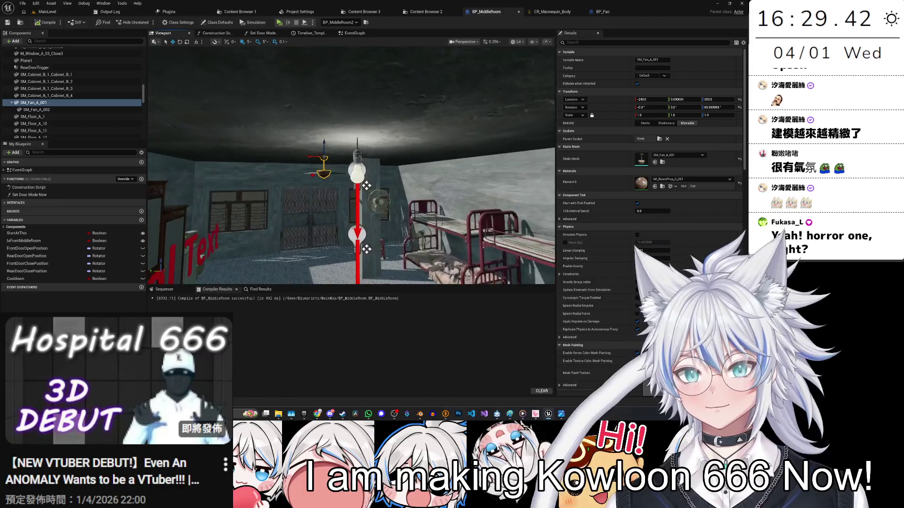
left_click_drag(263, 141, 264, 141)
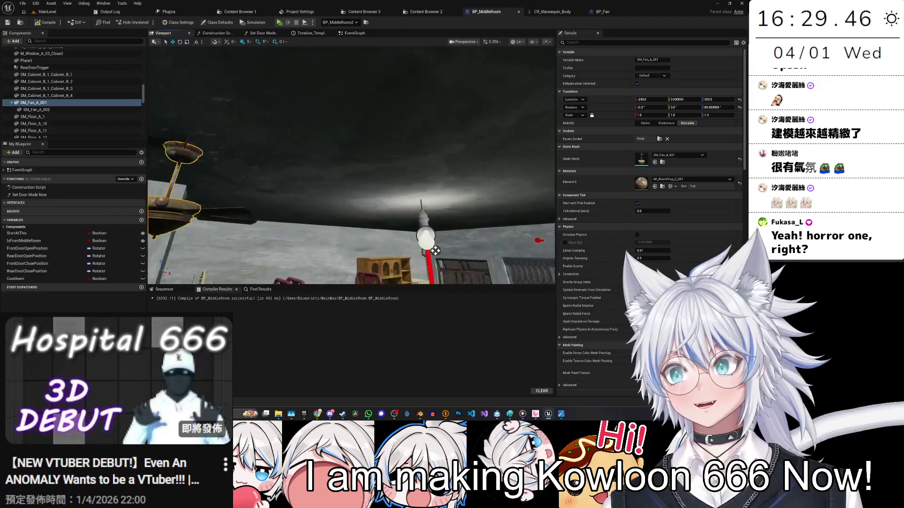
Step: Slide the ceiling fan along X to about 185 and save BP_MiddleRoom
left_click_drag(277, 71, 276, 71)
left_click_drag(221, 230, 221, 263)
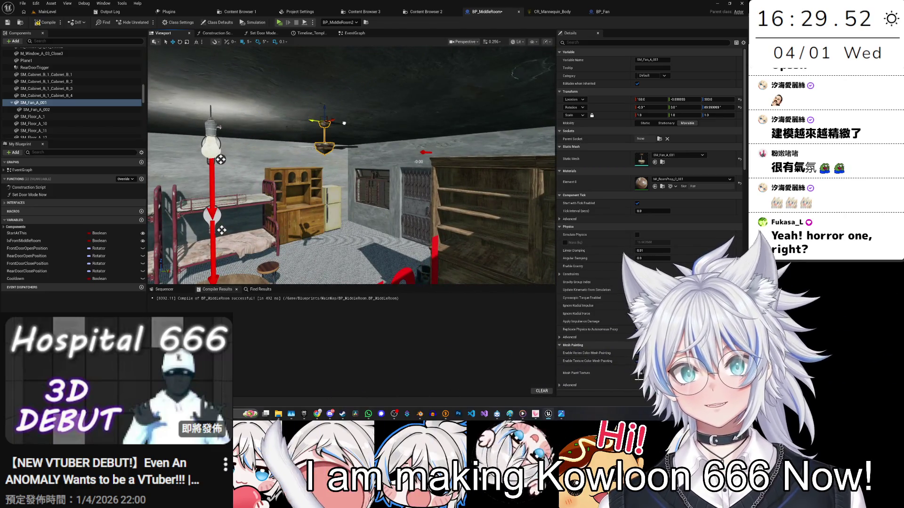
left_click_drag(276, 71, 277, 71)
left_click_drag(279, 126, 278, 126)
left_click_drag(281, 88, 323, 98)
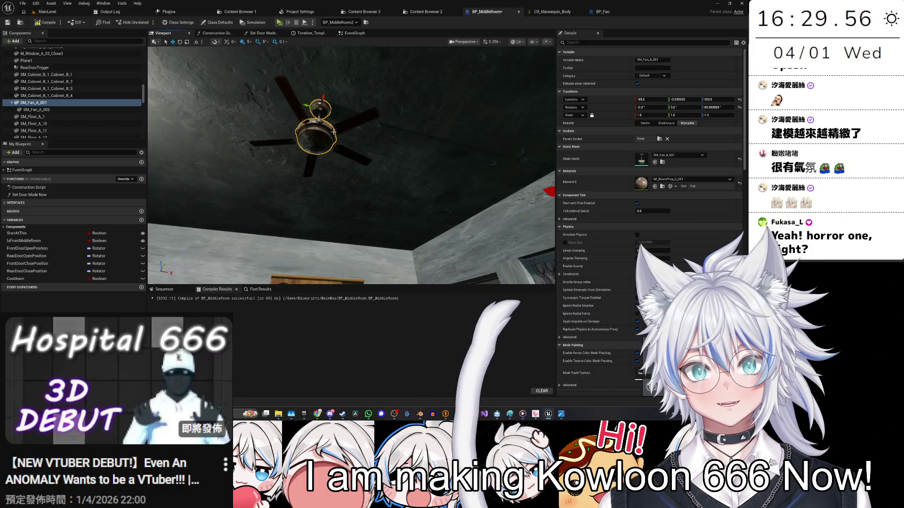
left_click(278, 143)
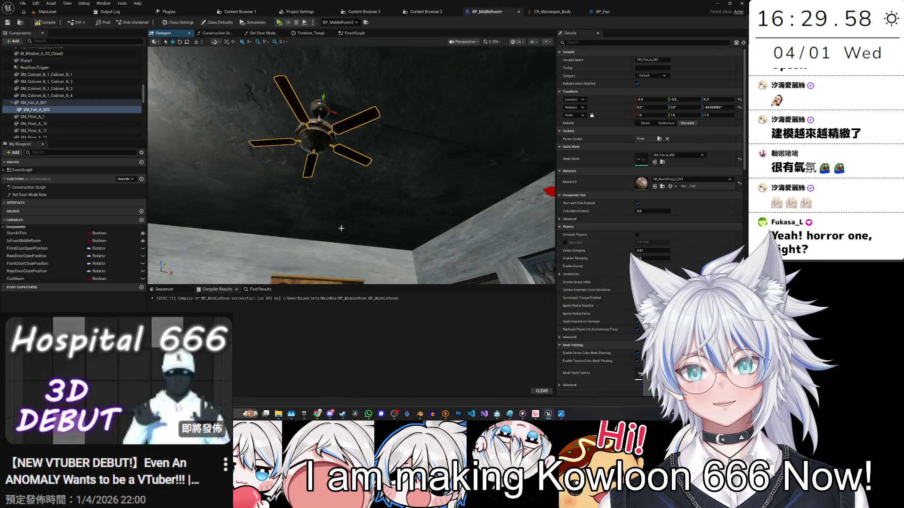
key("f")
key("ctrl+s")
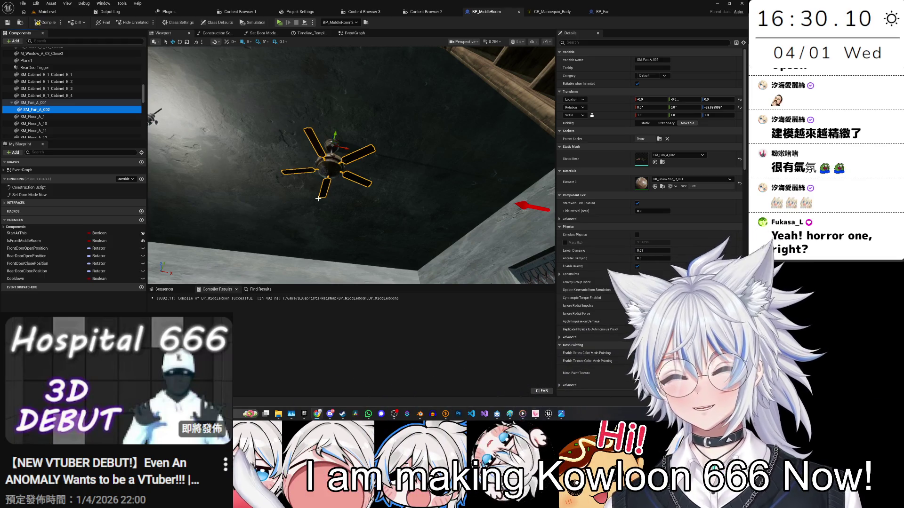
Step: Undo the accidental height nudge on the telephone on the round table and save again
key("f")
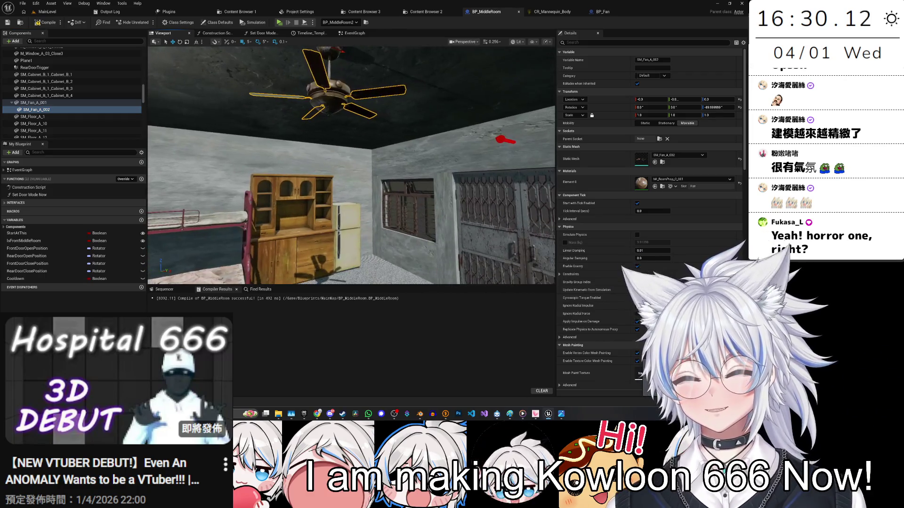
left_click_drag(340, 191, 332, 190)
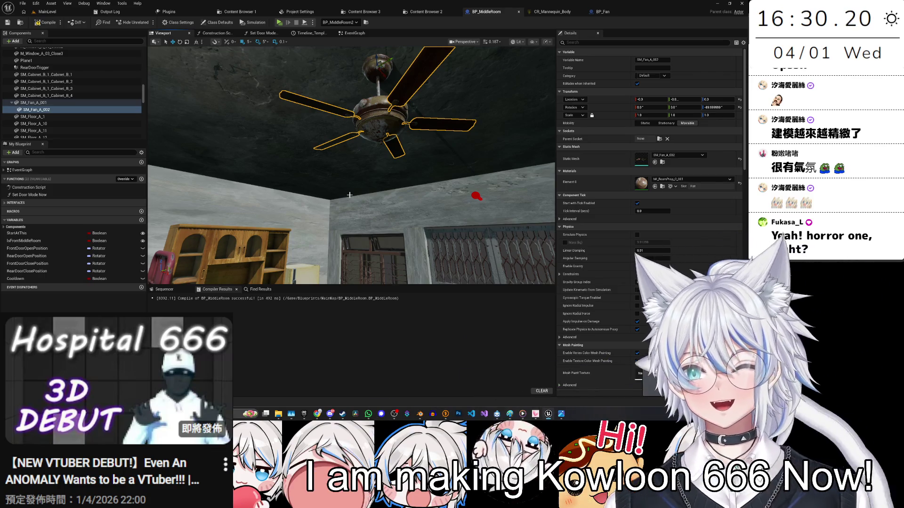
mouse_move(350, 196)
left_mouse_down()
mouse_move(315, 126)
mouse_move(407, 159)
mouse_move(330, 141)
mouse_move(292, 113)
mouse_move(358, 151)
left_mouse_up()
left_click(406, 159)
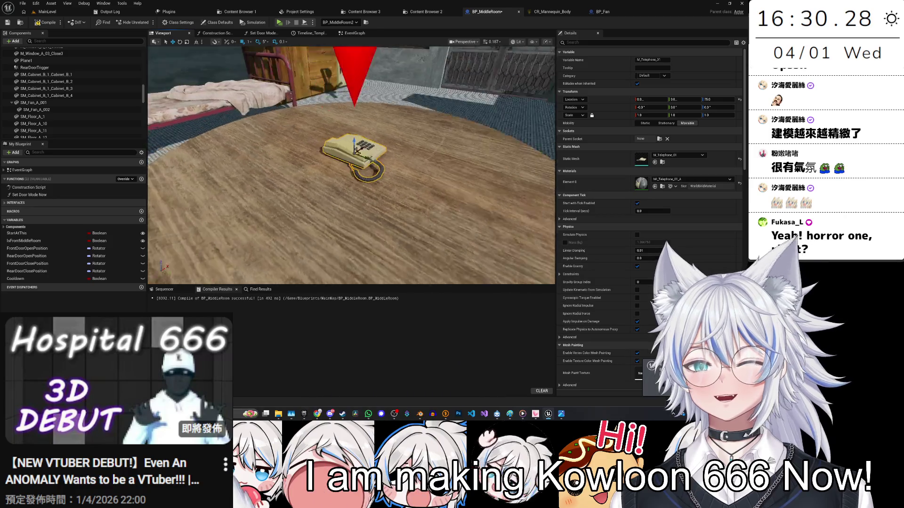
scroll(358, 151, "up", 5)
left_click_drag(388, 72, 388, 86)
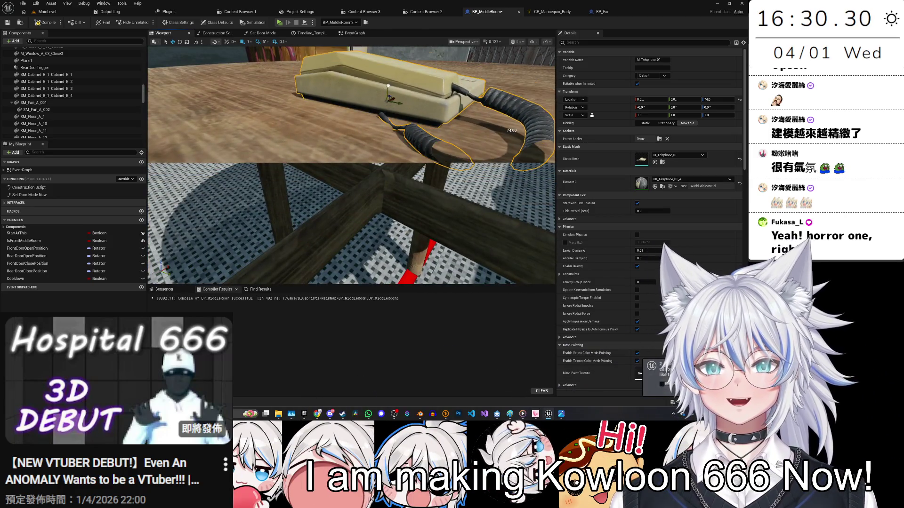
key("ctrl+z")
scroll(342, 147, "down", 5)
key("ctrl+s")
left_click_drag(342, 148, 311, 143)
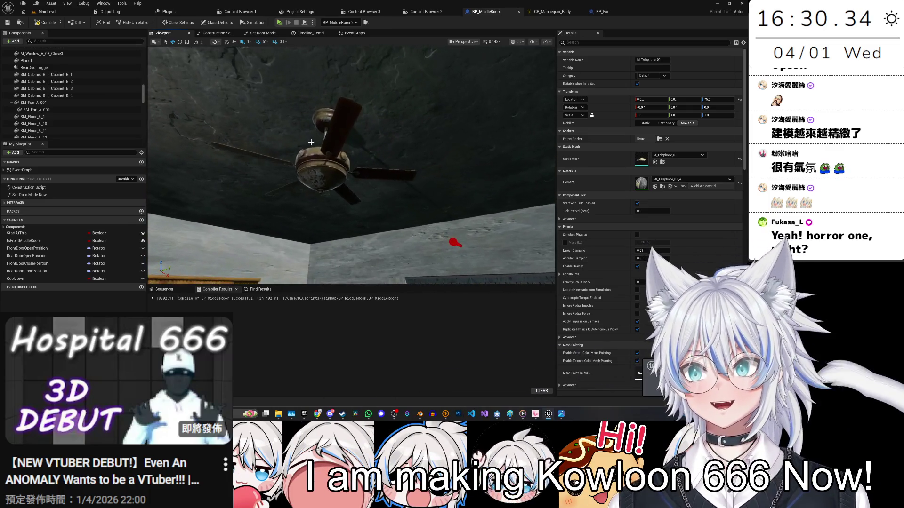
scroll(91, 137, "down", 1)
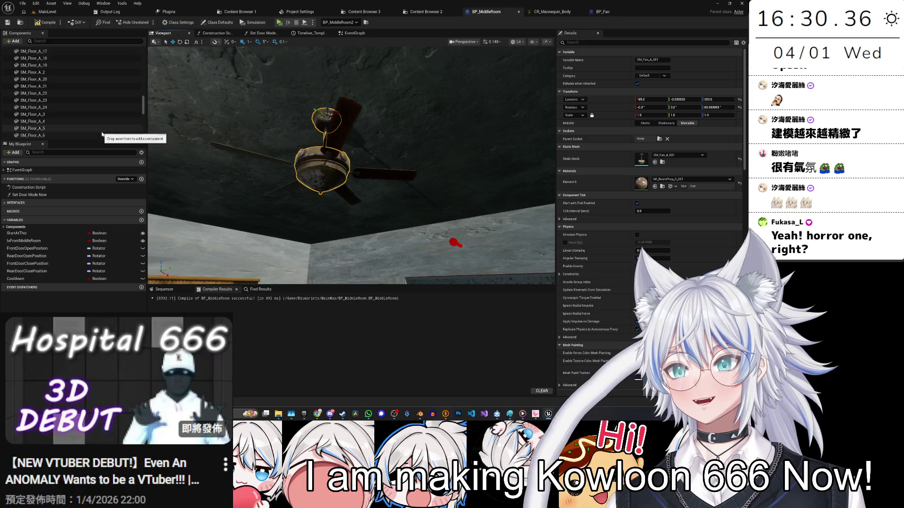
scroll(76, 118, "down", 5)
mouse_move(255, 179)
left_mouse_down()
mouse_move(237, 173)
mouse_move(353, 150)
left_mouse_up()
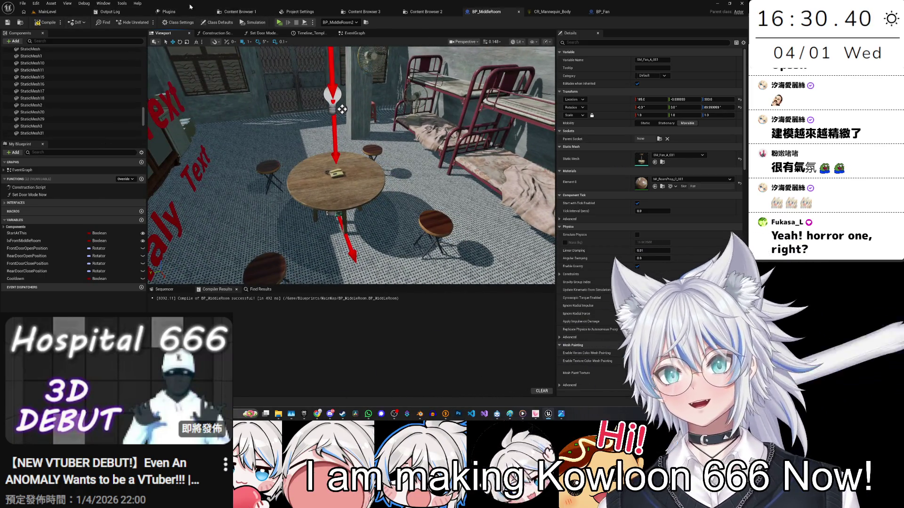
Step: On the main level, frame the round table and select the SM_Jar_A2 jar
left_click(47, 11)
mouse_move(365, 160)
left_mouse_down()
mouse_move(330, 155)
mouse_move(357, 162)
mouse_move(339, 165)
left_mouse_up()
left_click(418, 148)
key("f")
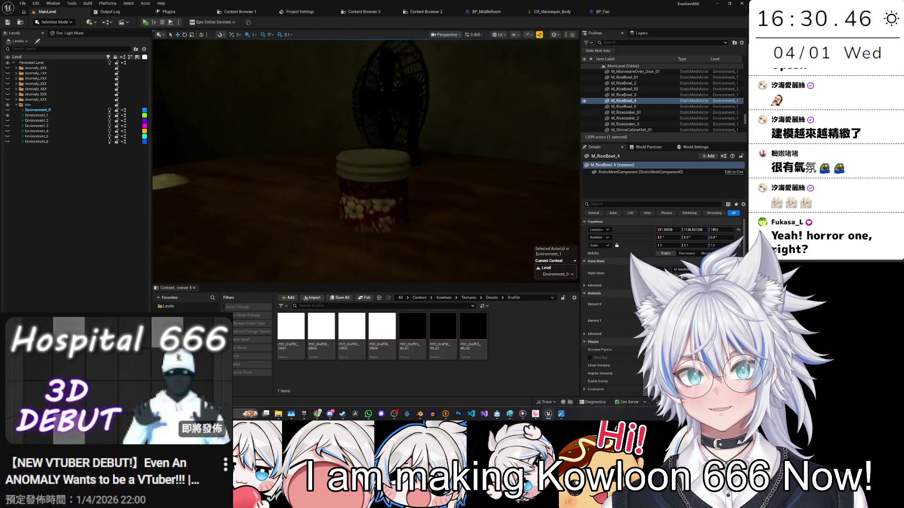
left_click(372, 174)
scroll(371, 174, "down", 5)
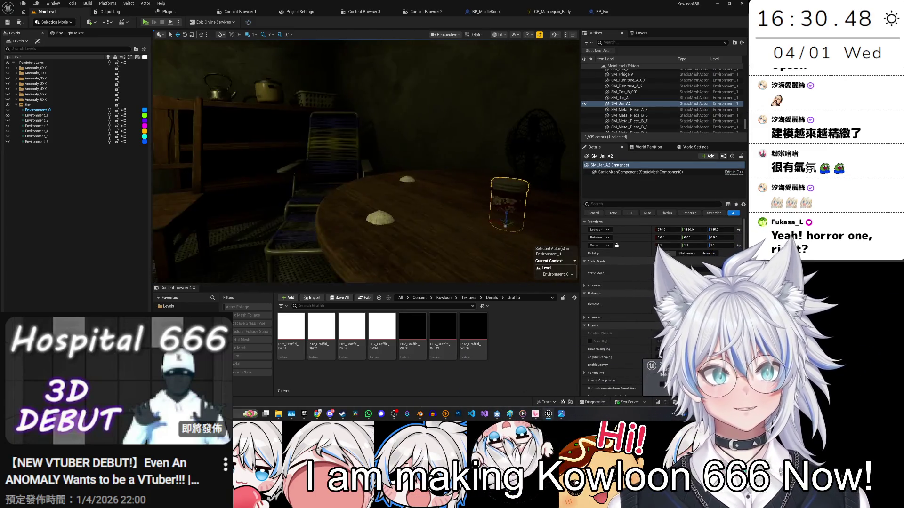
scroll(547, 202, "down", 3)
Step: Drag the SM_TV_A_001 TV mesh from the Content Drawer into BP_MiddleRoom's components
key("ctrl+space")
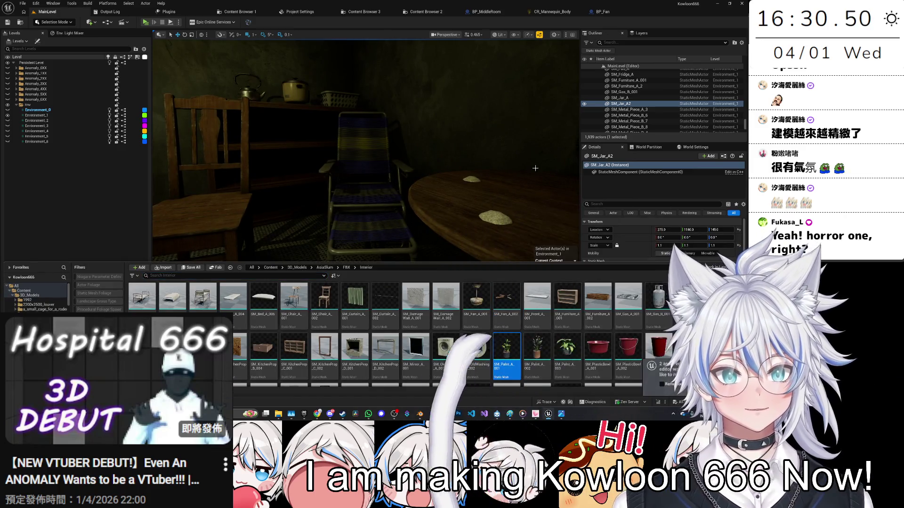
left_click(515, 13)
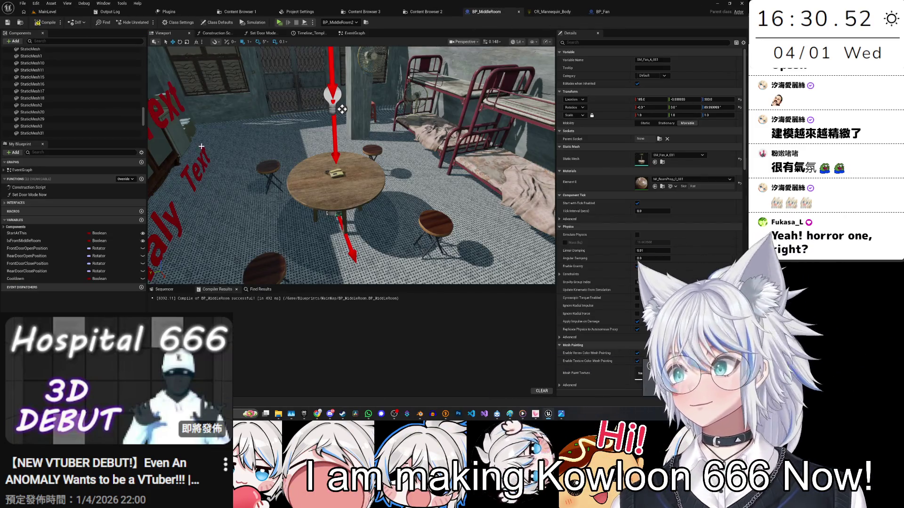
key("ctrl+space")
scroll(488, 301, "down", 2)
scroll(489, 301, "down", 1)
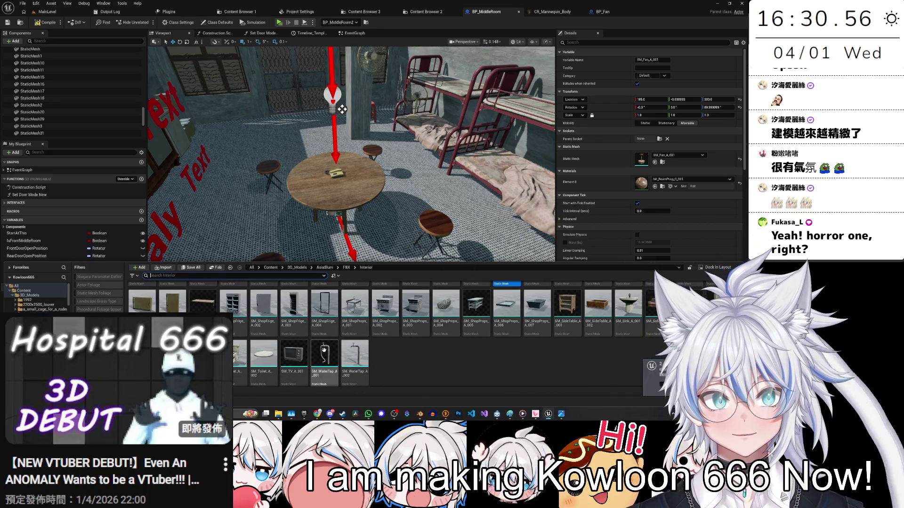
mouse_move(287, 356)
left_mouse_down()
mouse_move(163, 179)
mouse_move(70, 71)
left_mouse_up()
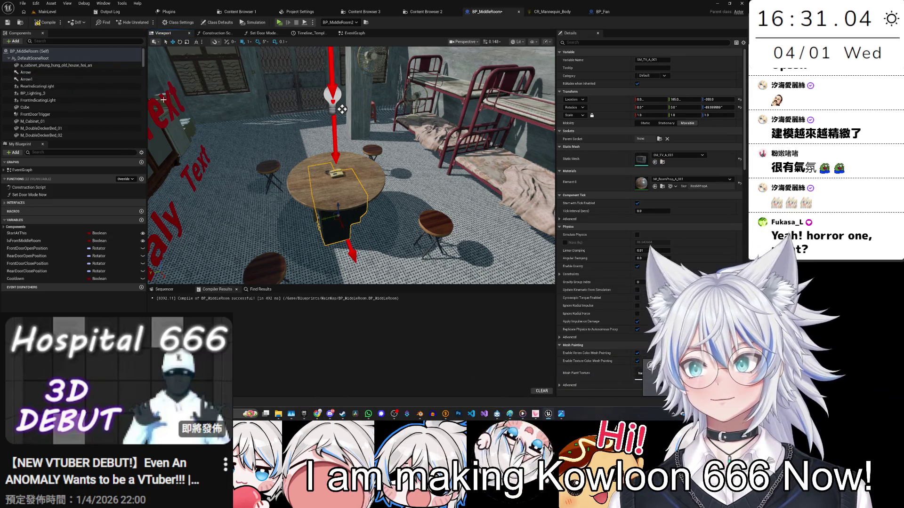
Step: Add the SM_PlasticBowl_A_001 red bowl to BP_MiddleRoom's component list
key("ctrl+space")
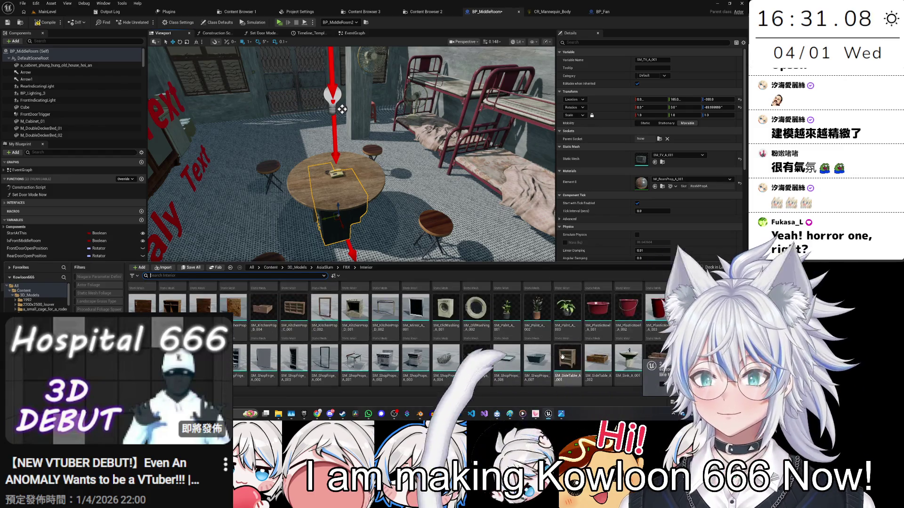
scroll(563, 358, "down", 5)
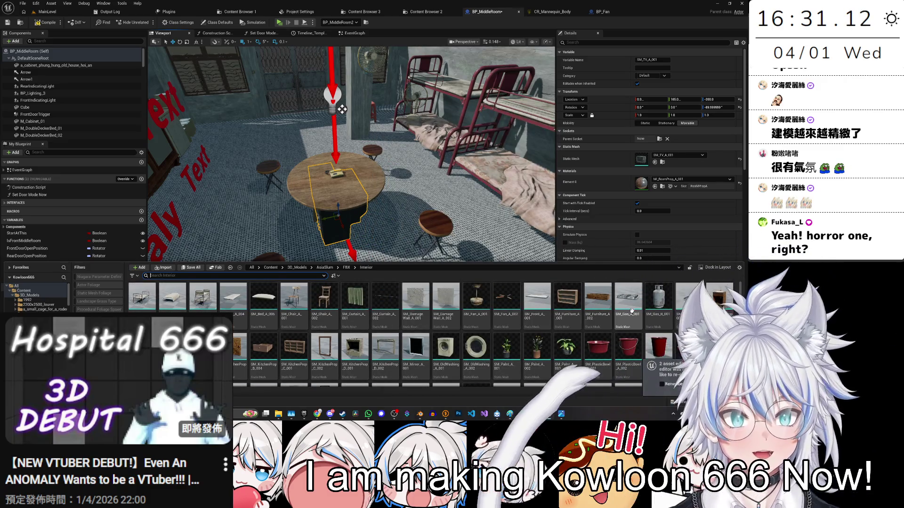
left_click_drag(597, 346, 77, 104)
mouse_move(57, 61)
left_mouse_down()
mouse_move(76, 82)
mouse_move(135, 114)
mouse_move(132, 126)
left_mouse_up()
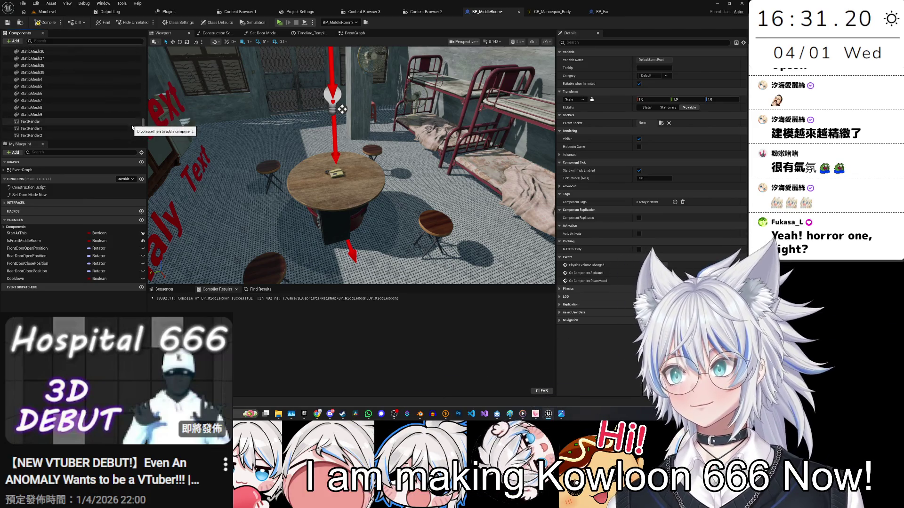
scroll(341, 109, "up", 5)
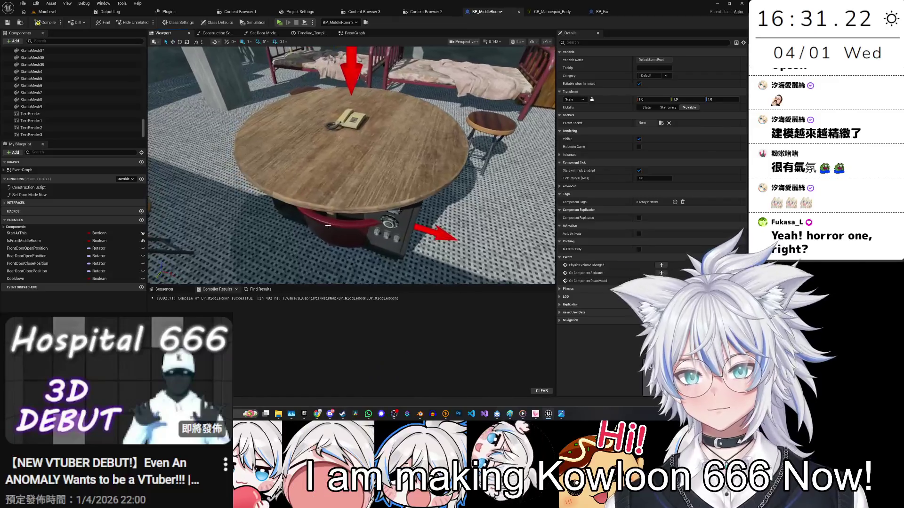
left_click(288, 187)
key("f")
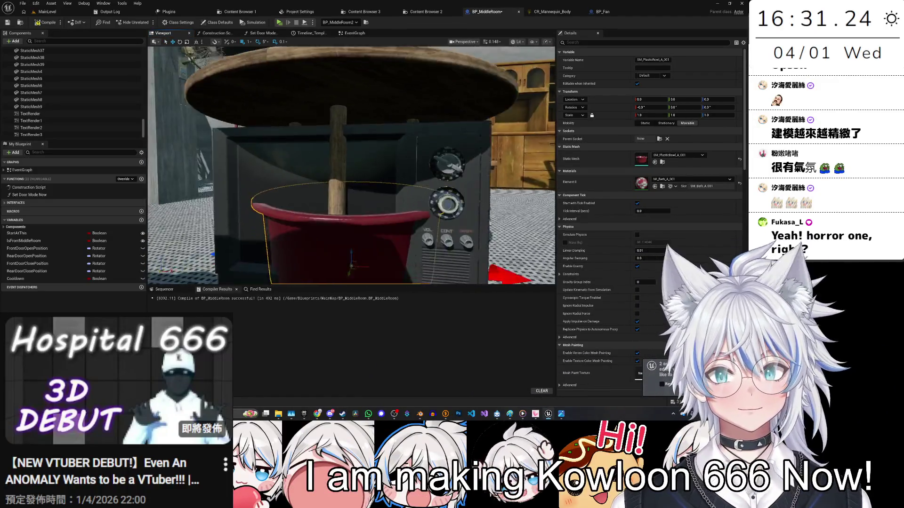
Step: Re-parent the plastic bowl and the SM_TV_A_001 TV under new parent components
left_click_drag(144, 131, 136, 94)
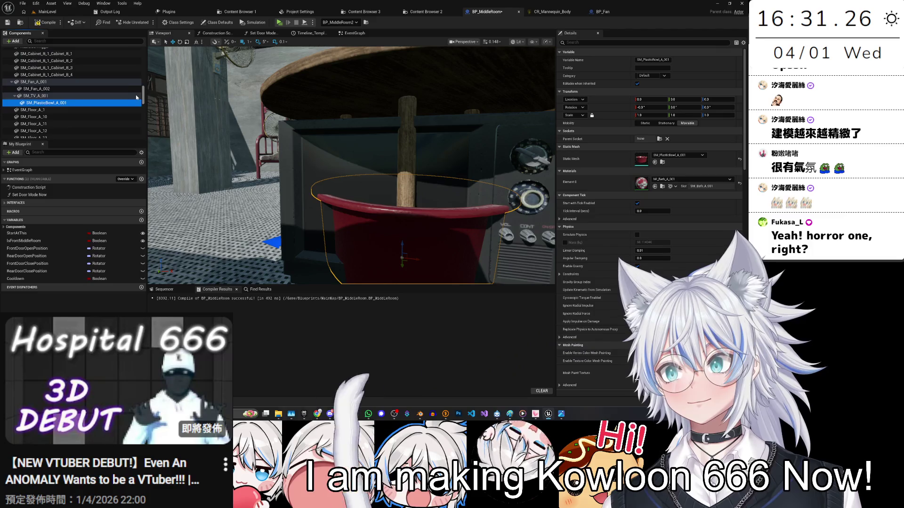
mouse_move(73, 102)
left_mouse_down()
mouse_move(61, 56)
mouse_move(59, 64)
left_mouse_up()
left_click(72, 72)
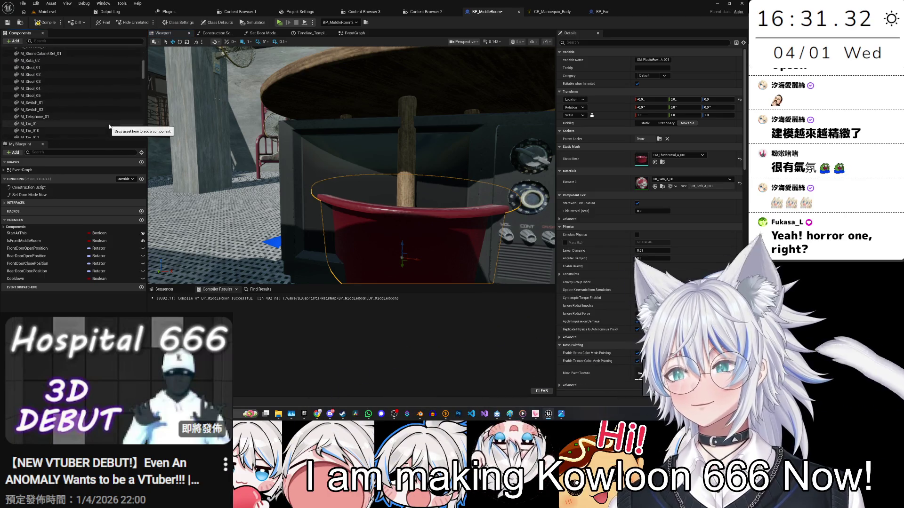
scroll(94, 114, "down", 5)
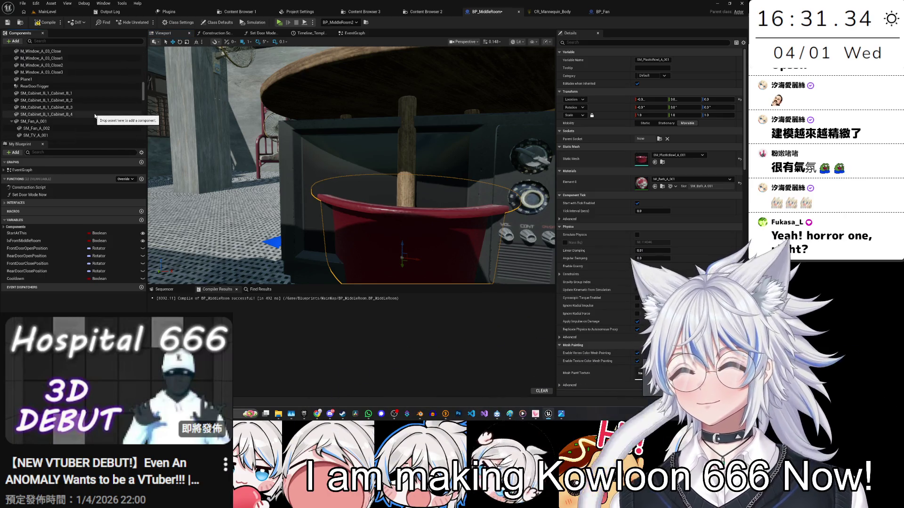
left_click(62, 107)
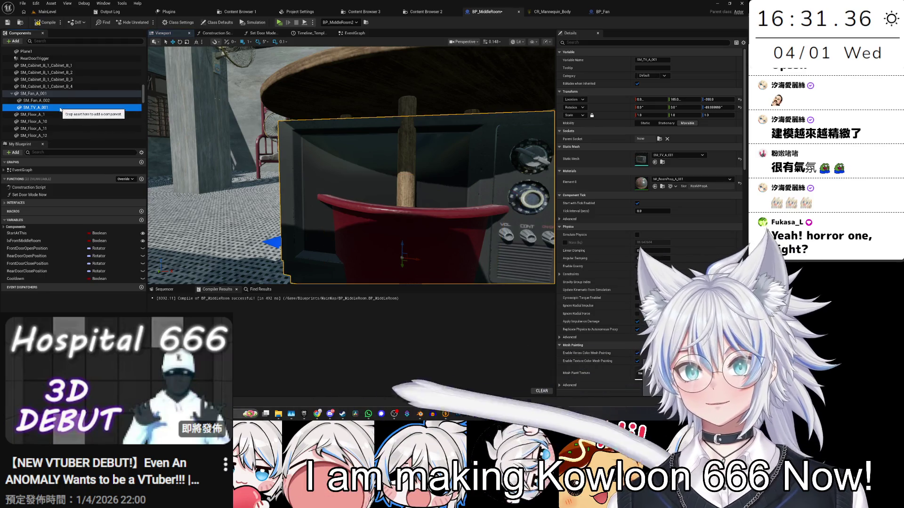
left_click_drag(68, 85, 60, 60)
left_click(69, 71)
Step: Inspect the TV under the round table, selecting SM_Fan_A_002 and then the TV mesh
left_click_drag(302, 188, 293, 172)
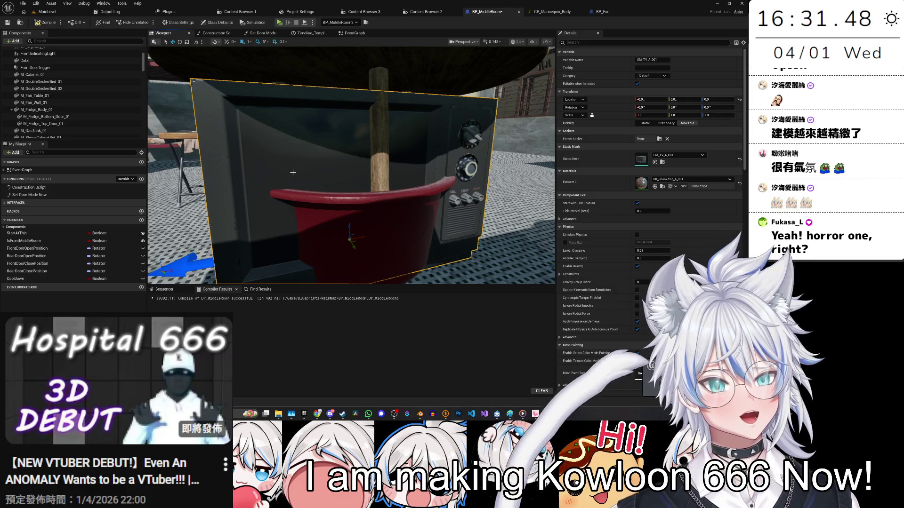
scroll(67, 126, "down", 10)
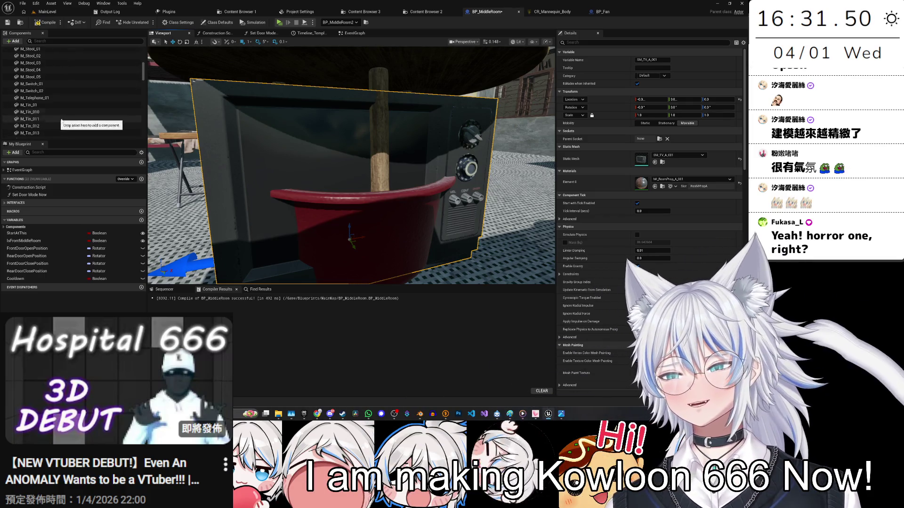
scroll(67, 126, "down", 4)
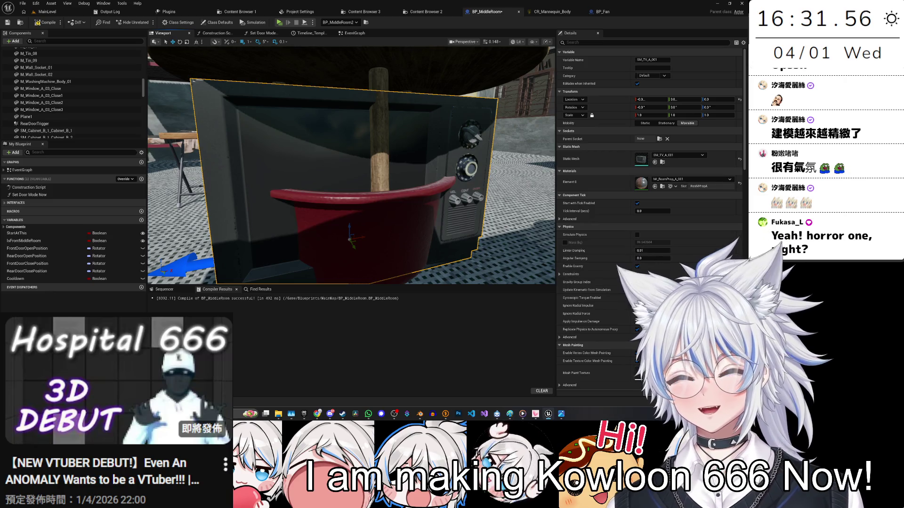
scroll(54, 118, "down", 3)
left_click(58, 90)
scroll(70, 104, "down", 3)
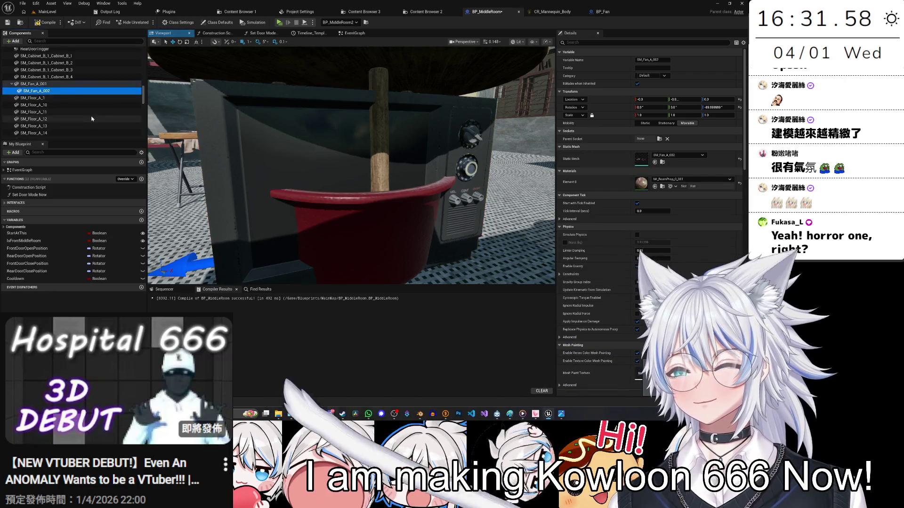
scroll(84, 113, "down", 3)
scroll(81, 113, "down", 2)
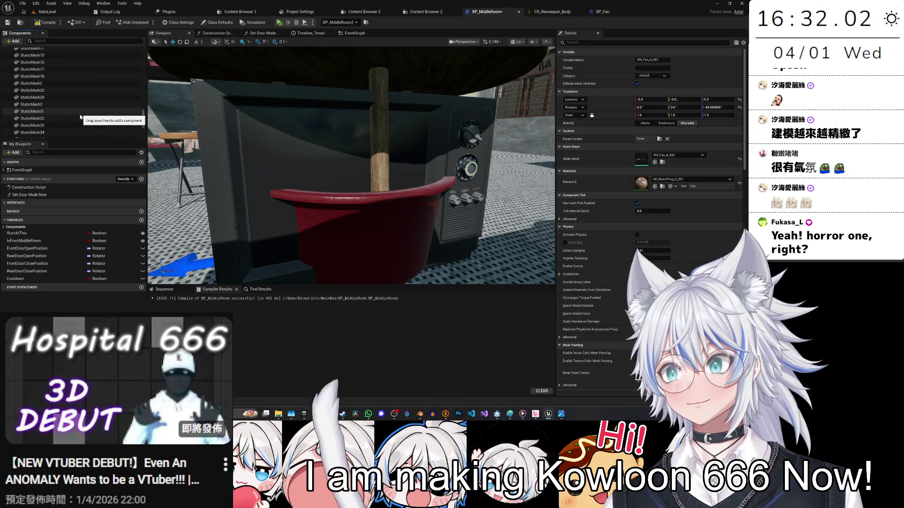
left_click(277, 161)
mouse_move(349, 165)
left_mouse_down()
mouse_move(348, 188)
mouse_move(330, 212)
mouse_move(292, 221)
mouse_move(218, 161)
left_mouse_up()
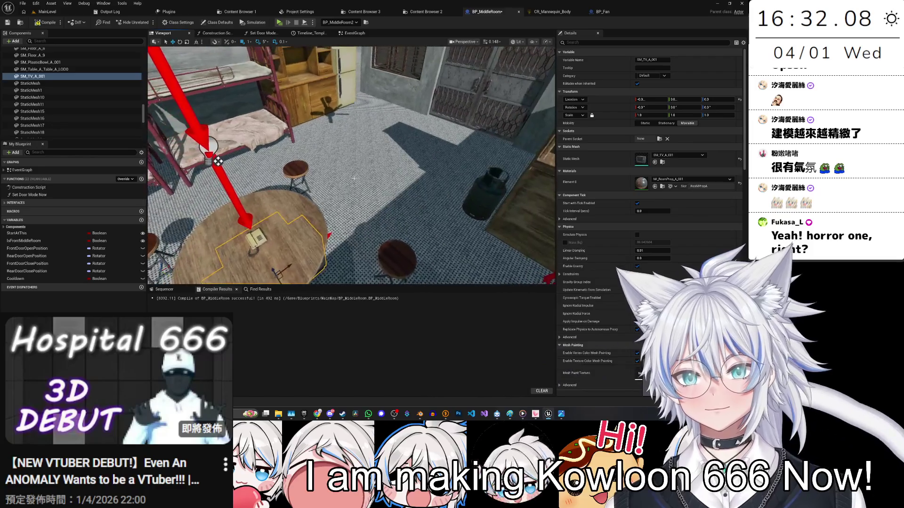
Step: Select the round table and browse to its source asset in the Content Drawer
left_click(287, 221)
key("ctrl+space")
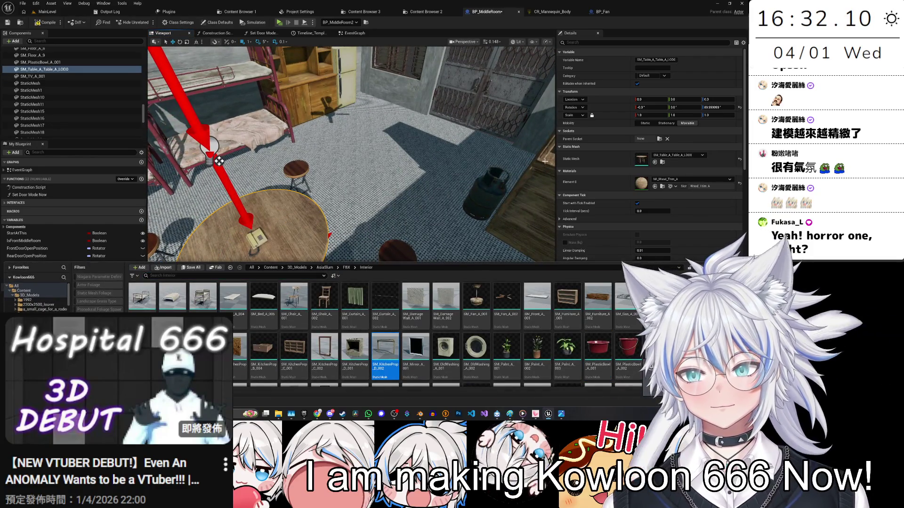
left_click(662, 162)
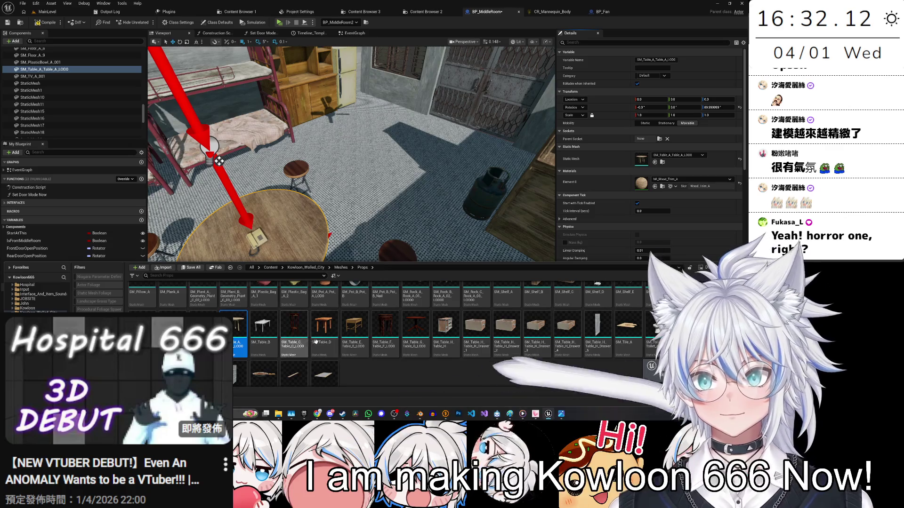
scroll(309, 341, "up", 2)
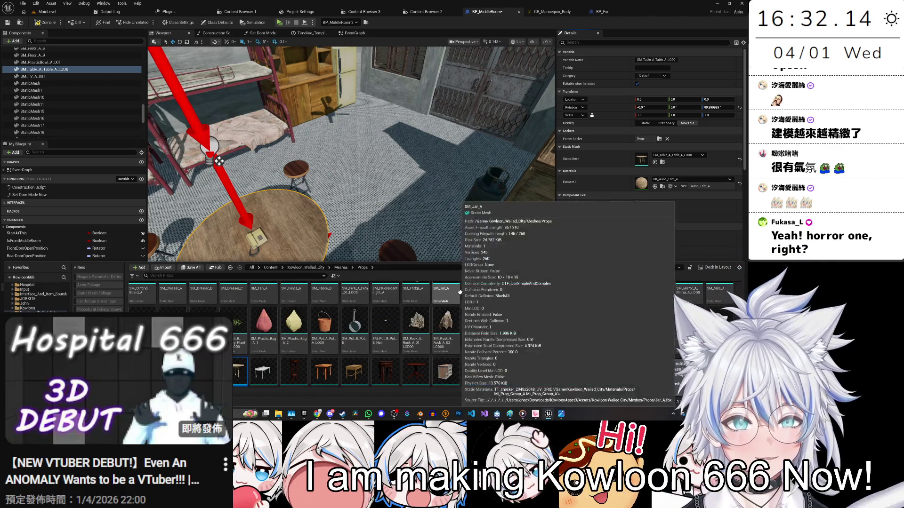
scroll(581, 327, "up", 3)
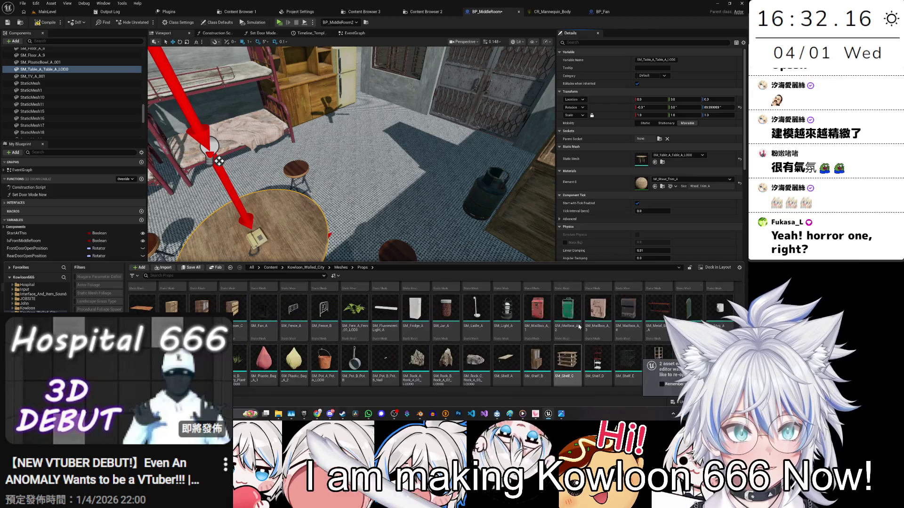
scroll(578, 324, "up", 10)
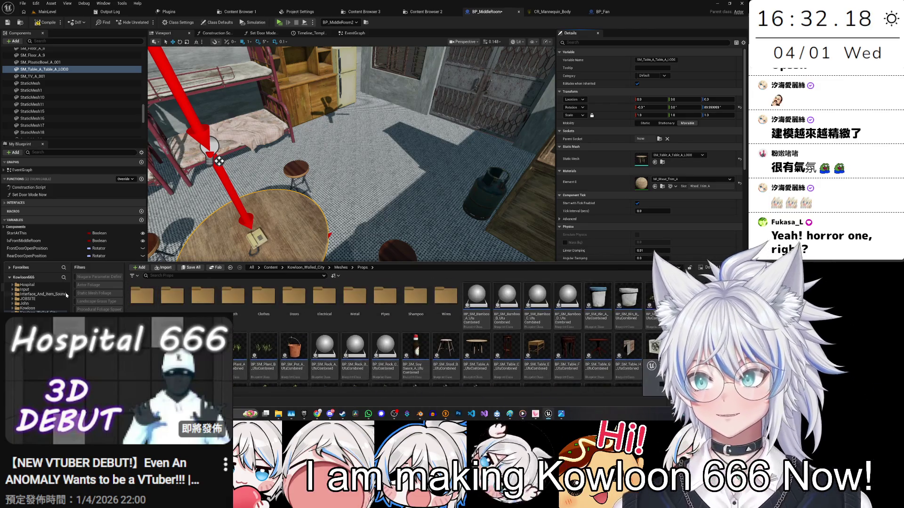
scroll(59, 301, "up", 5)
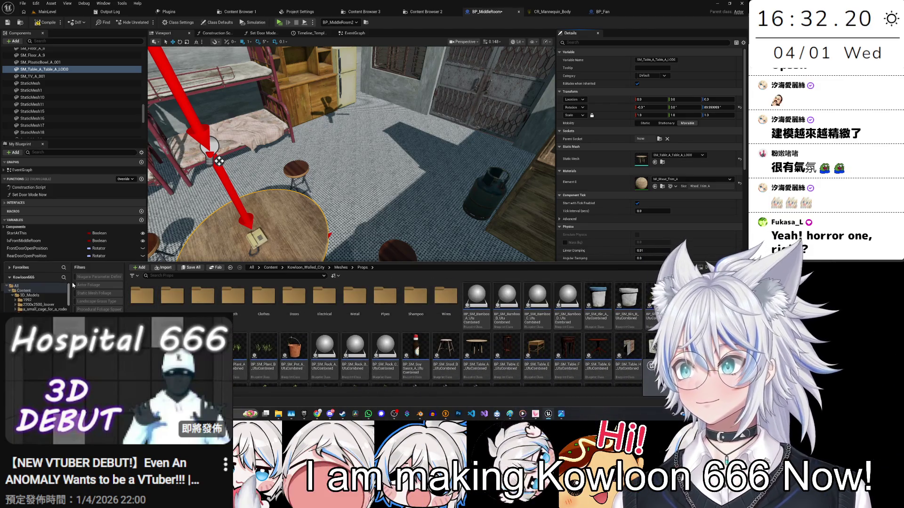
Step: Search 'table' from the Content root and browse results like BP_SM_Table_F and SM_plate_04
left_click(23, 290)
type("able")
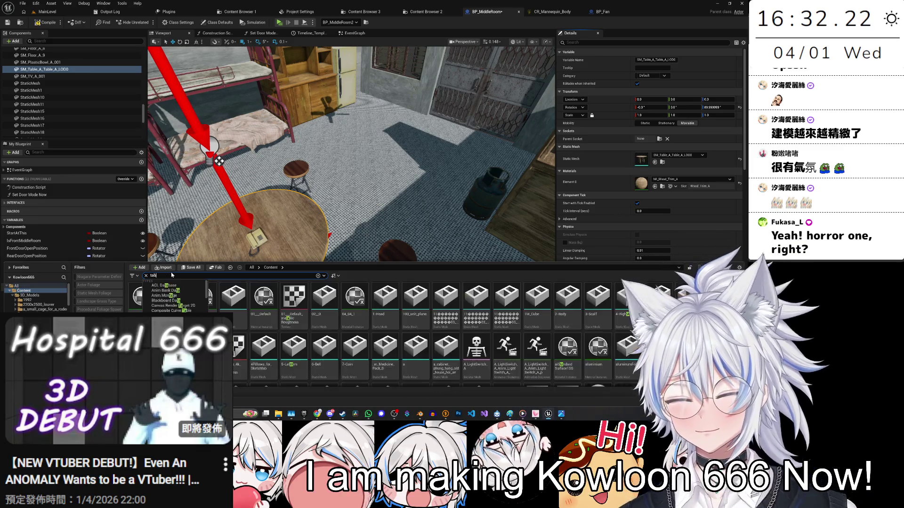
left_click(355, 311)
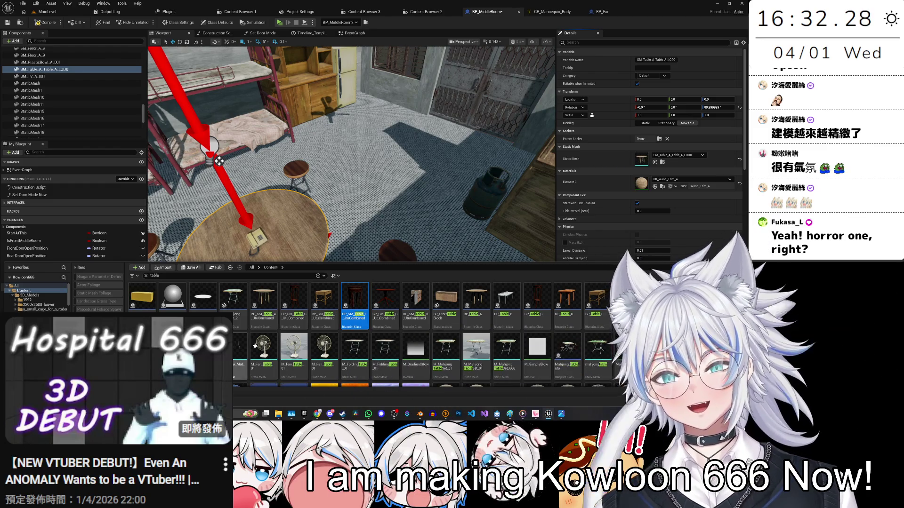
scroll(564, 340, "down", 1)
scroll(563, 339, "up", 1)
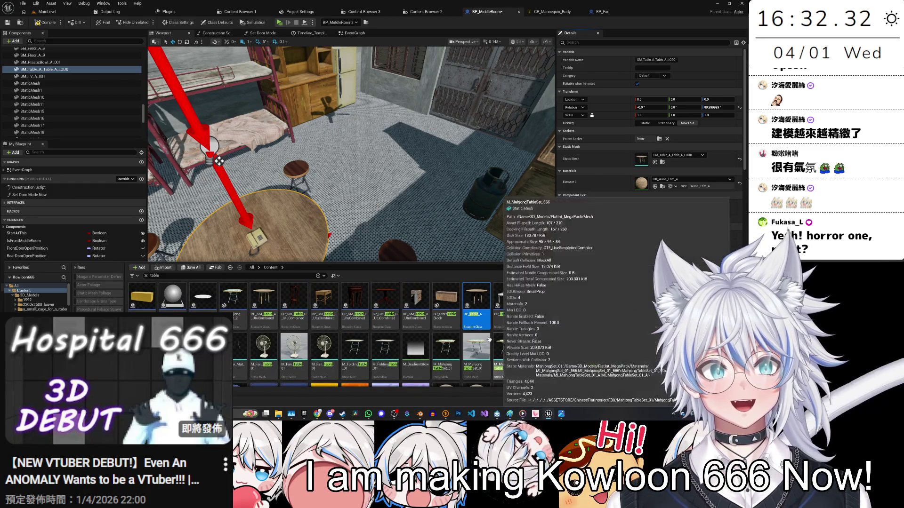
scroll(486, 324, "down", 5)
left_click(324, 320)
scroll(373, 327, "down", 1)
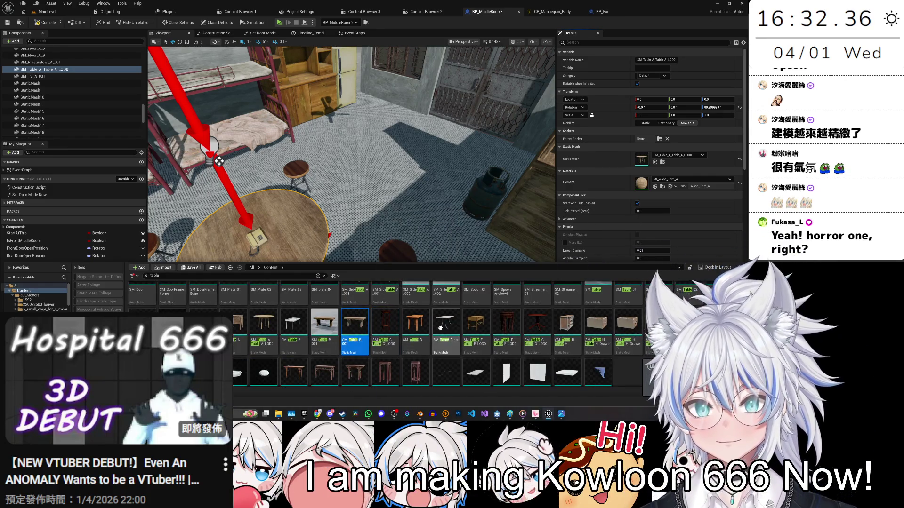
scroll(437, 332, "up", 2)
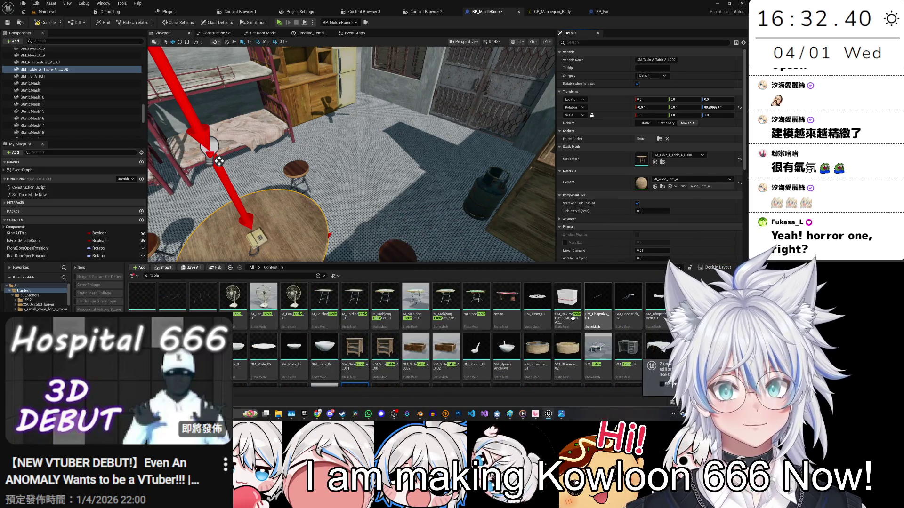
Step: Place the square folding table to the right of the round table
mouse_move(323, 299)
left_mouse_down()
mouse_move(89, 54)
mouse_move(87, 88)
mouse_move(80, 60)
left_mouse_up()
left_click_drag(142, 64, 142, 121)
mouse_move(40, 79)
left_mouse_down()
mouse_move(97, 105)
mouse_move(87, 59)
left_mouse_up()
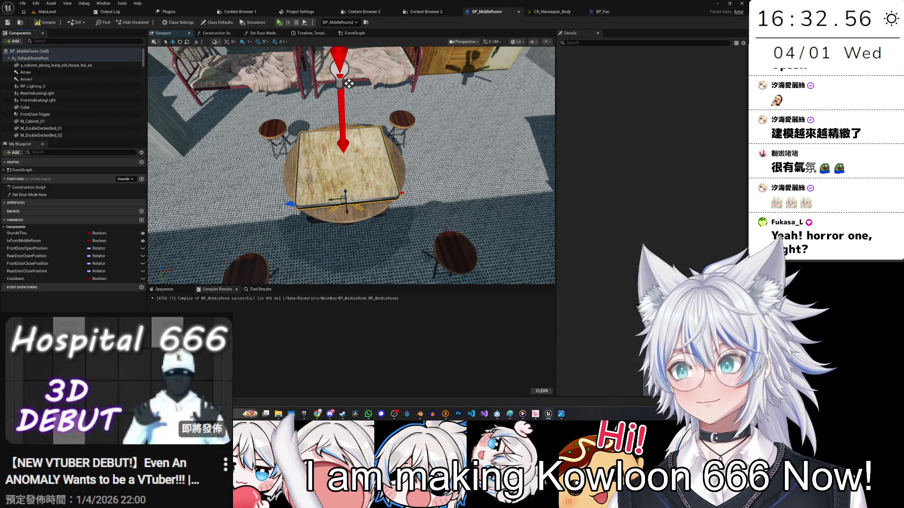
left_click_drag(348, 83, 312, 85)
left_click_drag(314, 202, 435, 177)
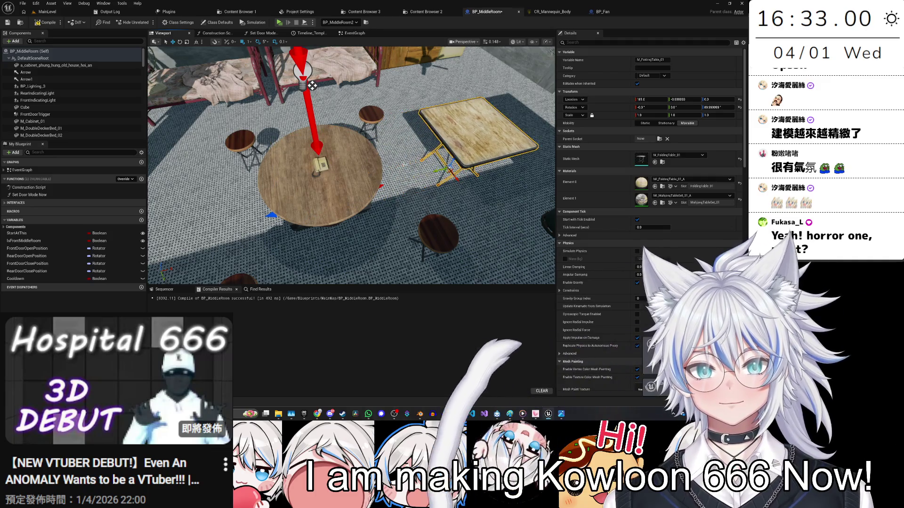
Step: Lift the TV onto the folding table and scale it to 0.75
mouse_move(351, 164)
left_mouse_down()
mouse_move(320, 168)
mouse_move(315, 187)
left_mouse_up()
left_click(315, 187)
left_click_drag(260, 56, 481, 144)
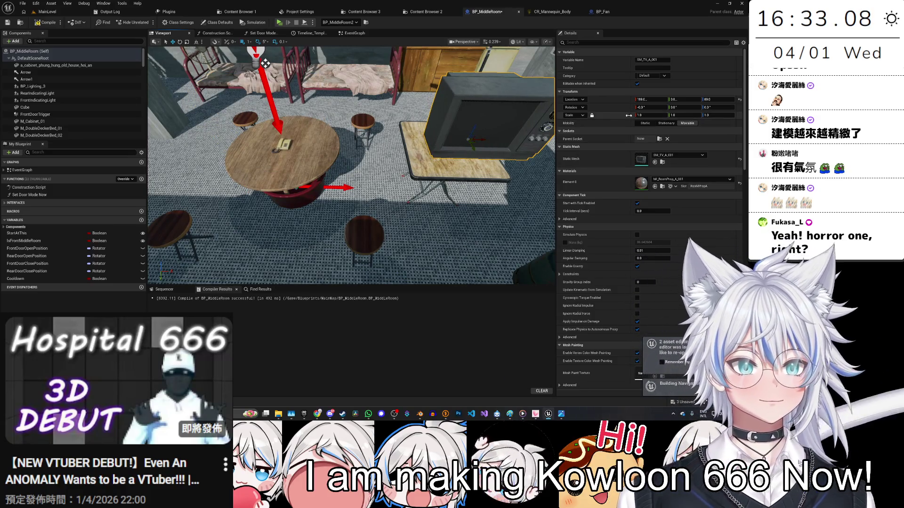
type("0.75")
key("Return")
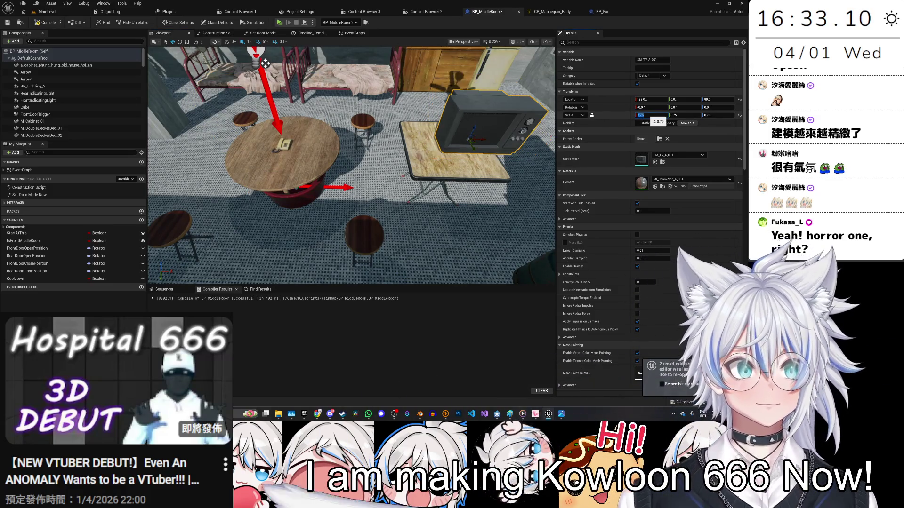
Step: Scale the TV to 0.5, lower it onto the folding table surface, and save
key("f")
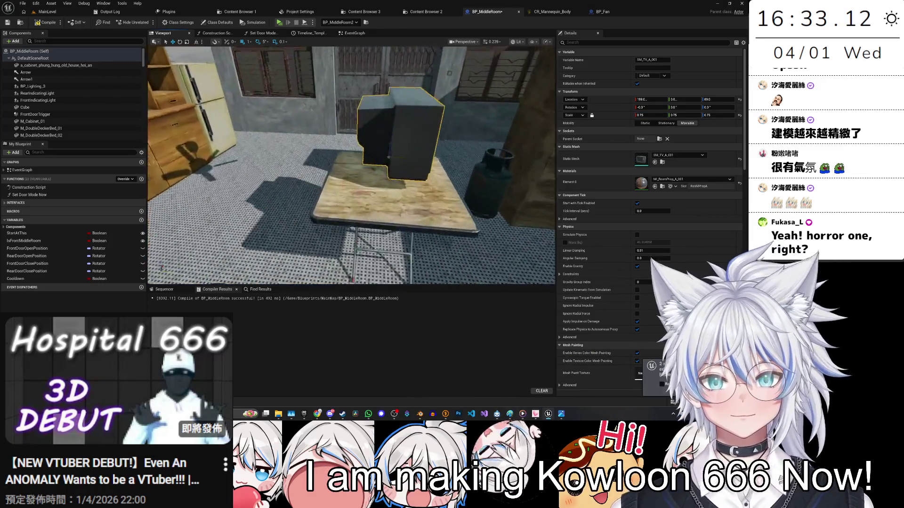
left_click(262, 188)
key("f")
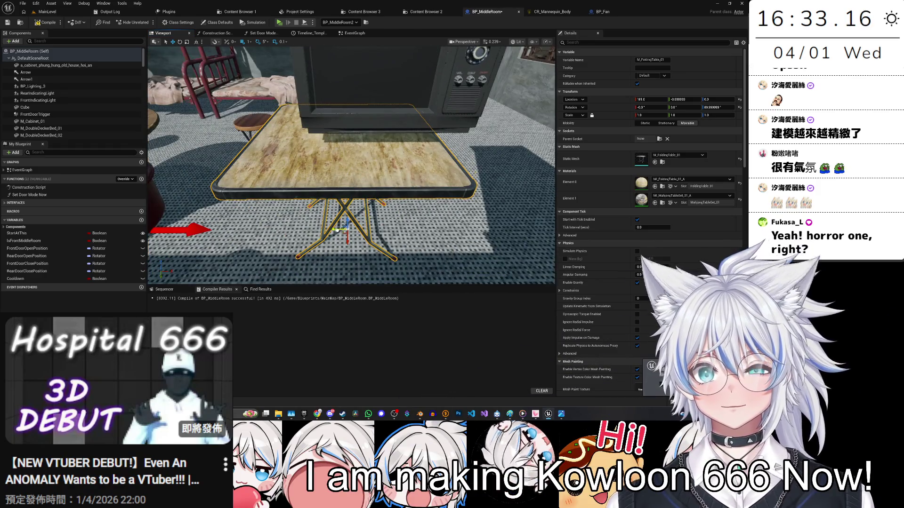
left_click(386, 85)
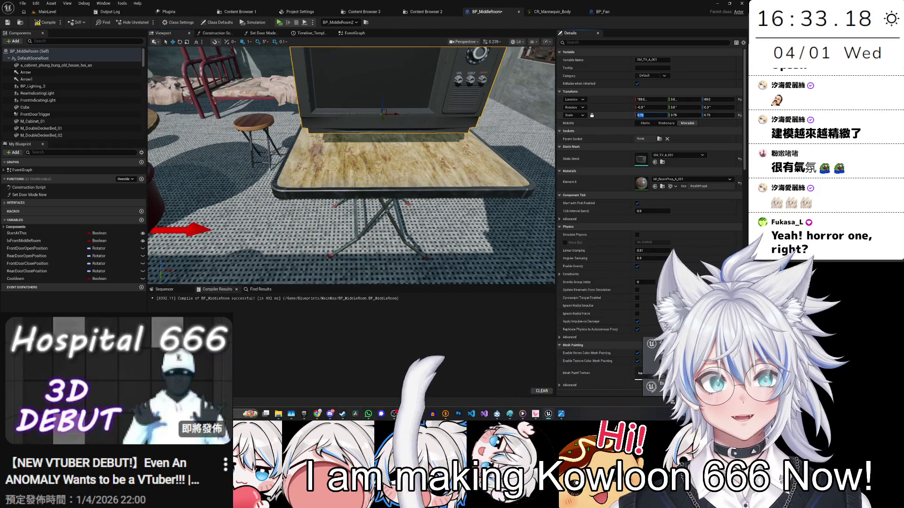
type("0.5")
key("Return")
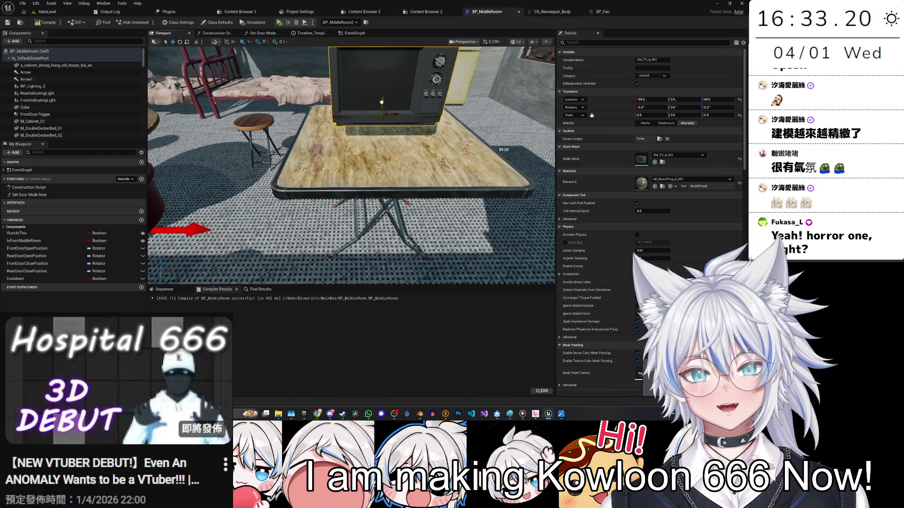
left_click_drag(381, 102, 379, 118)
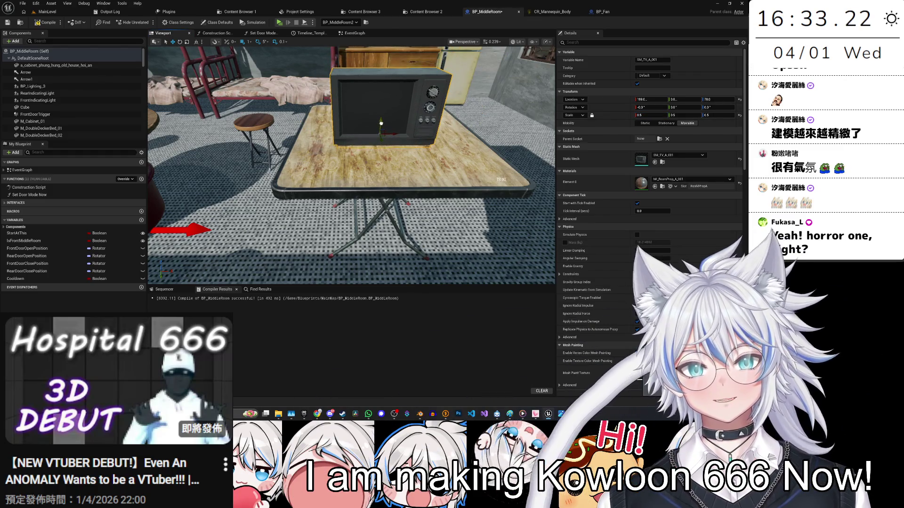
scroll(380, 121, "up", 2)
key("ctrl+s")
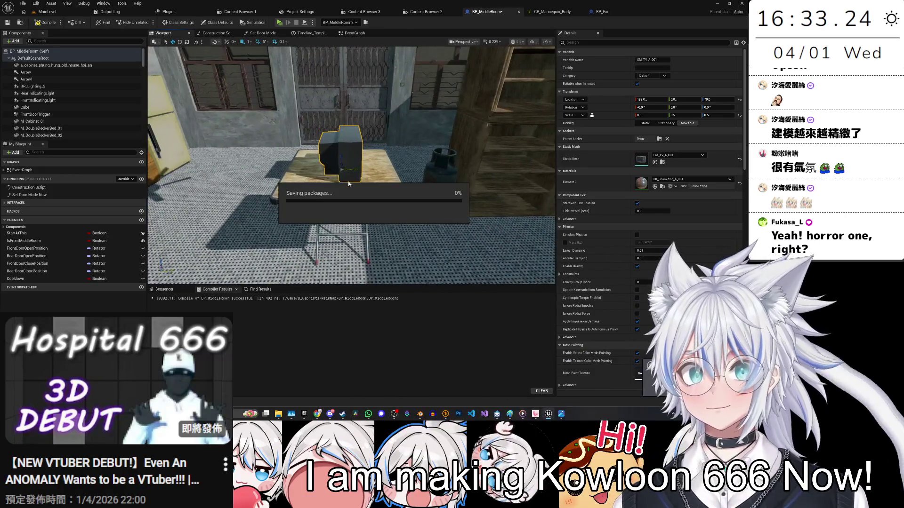
Step: Set the TV to 0.6 scale and 65° yaw, shift TV and folding table left, and save
left_click(657, 116)
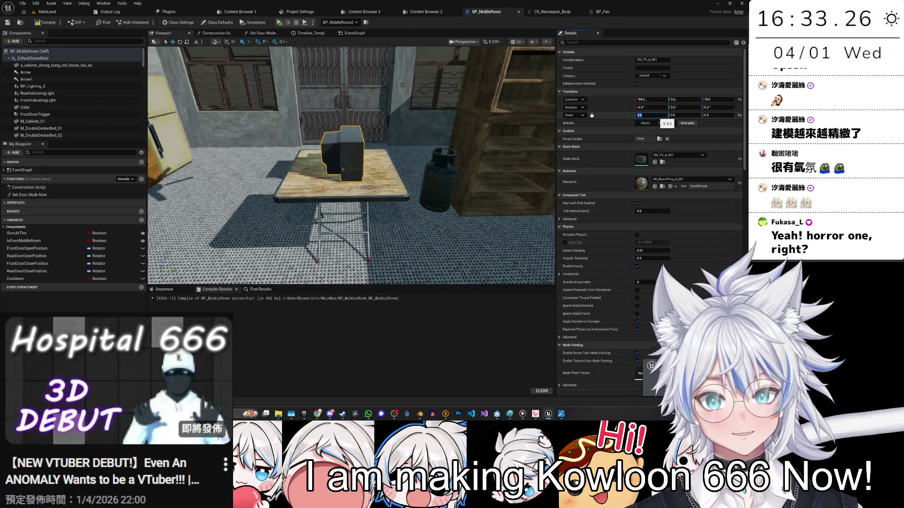
key("Return")
mouse_move(376, 175)
left_mouse_down()
mouse_move(412, 175)
mouse_move(499, 249)
left_mouse_up()
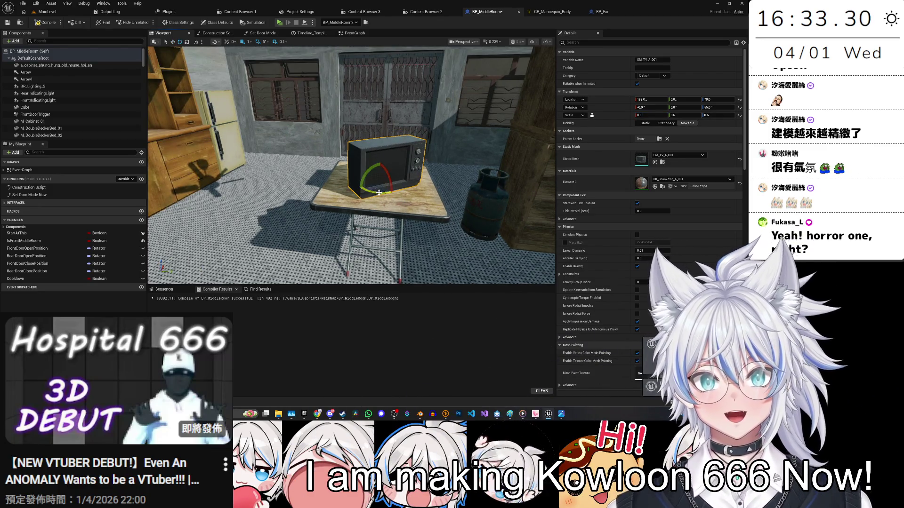
left_click_drag(379, 192, 492, 251)
left_click_drag(375, 188, 265, 184)
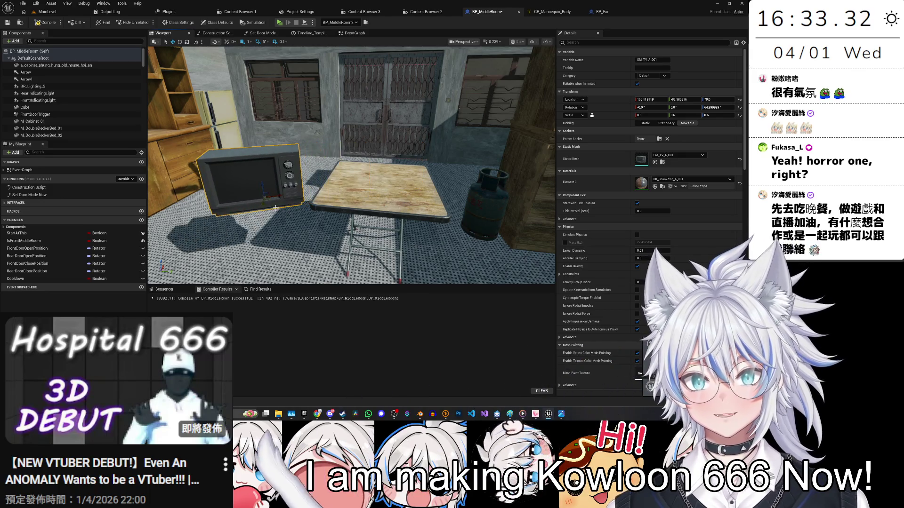
left_click(400, 222)
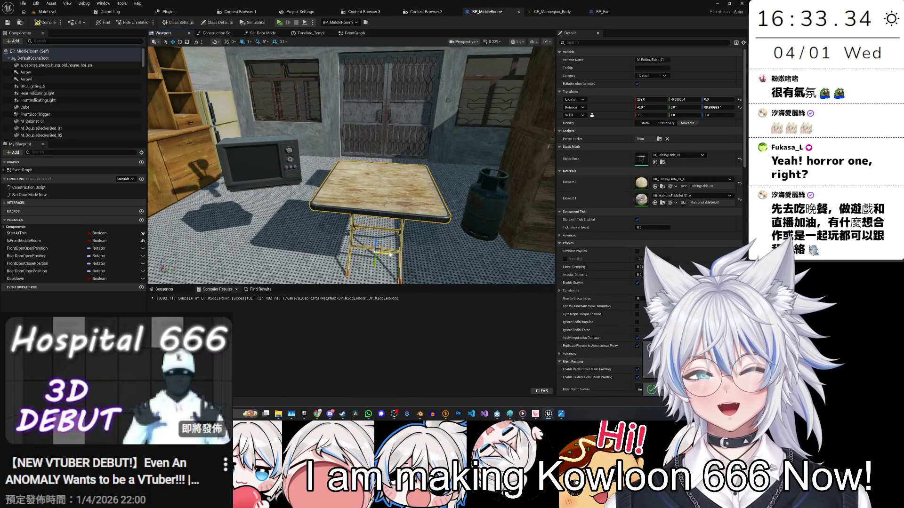
left_click_drag(390, 254, 296, 241)
key("ctrl+s")
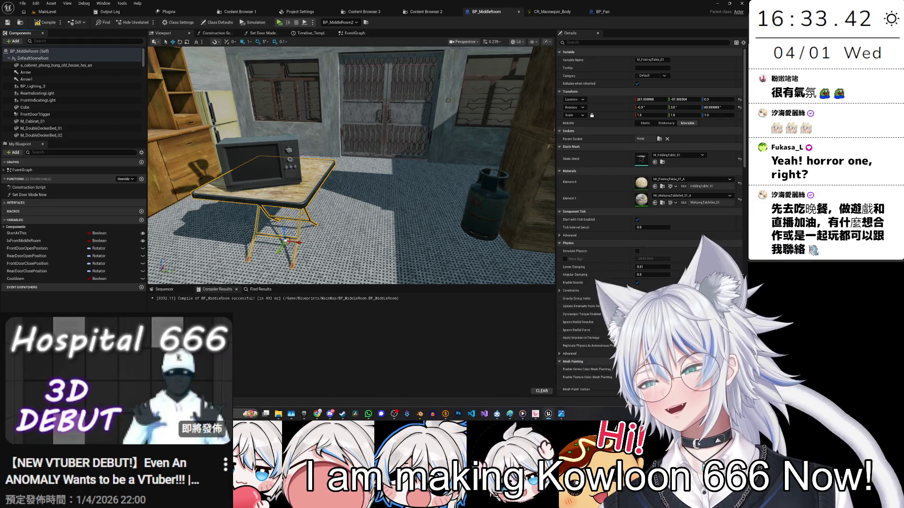
Step: Reselect the TV and then the red bowl under the round table, saving the blueprint each time
mouse_move(304, 190)
left_mouse_down()
mouse_move(276, 198)
mouse_move(299, 160)
mouse_move(327, 146)
left_mouse_up()
left_click(335, 143)
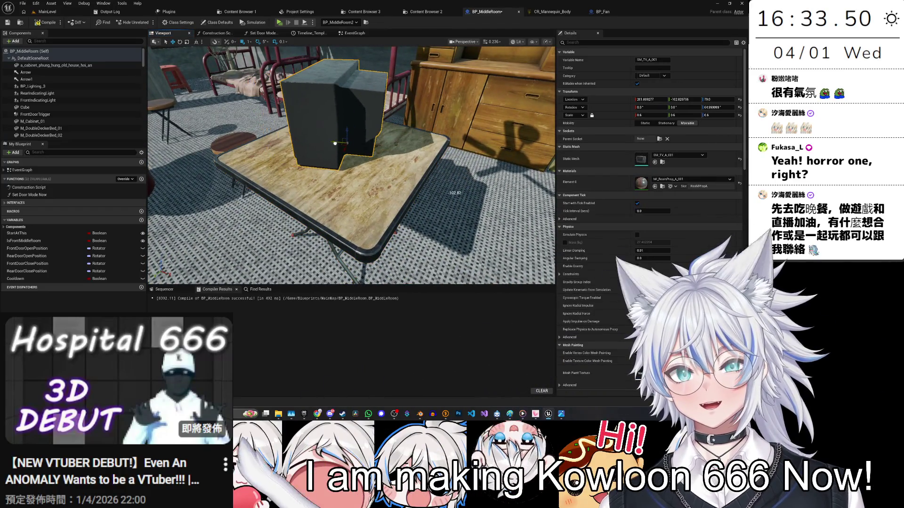
key("ctrl+s")
mouse_move(335, 143)
left_mouse_down()
mouse_move(176, 110)
mouse_move(249, 76)
mouse_move(320, 178)
mouse_move(500, 215)
mouse_move(400, 203)
left_mouse_up()
left_click(326, 187)
key("ctrl+s")
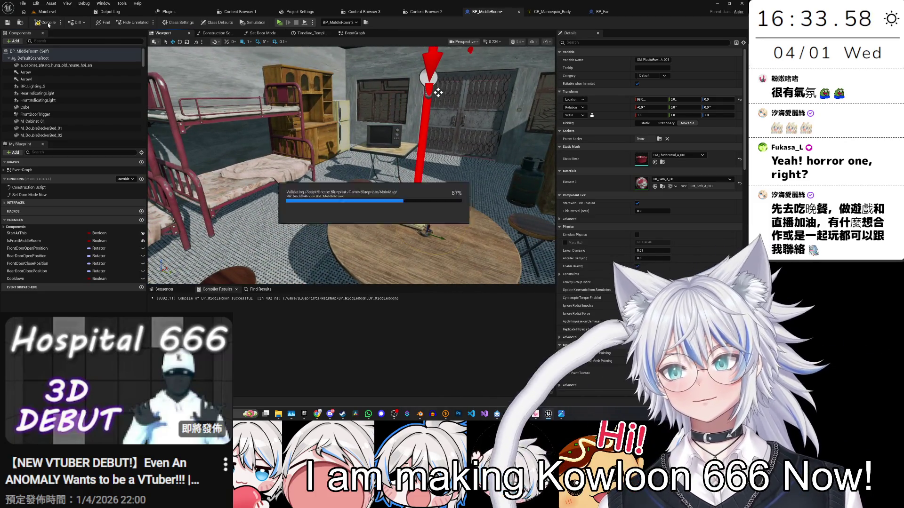
Step: Pull the red plastic bowl out from under the round table onto the floor near the TV table
scroll(114, 120, "down", 8)
left_click(384, 136)
scroll(74, 111, "down", 3)
scroll(85, 116, "down", 10)
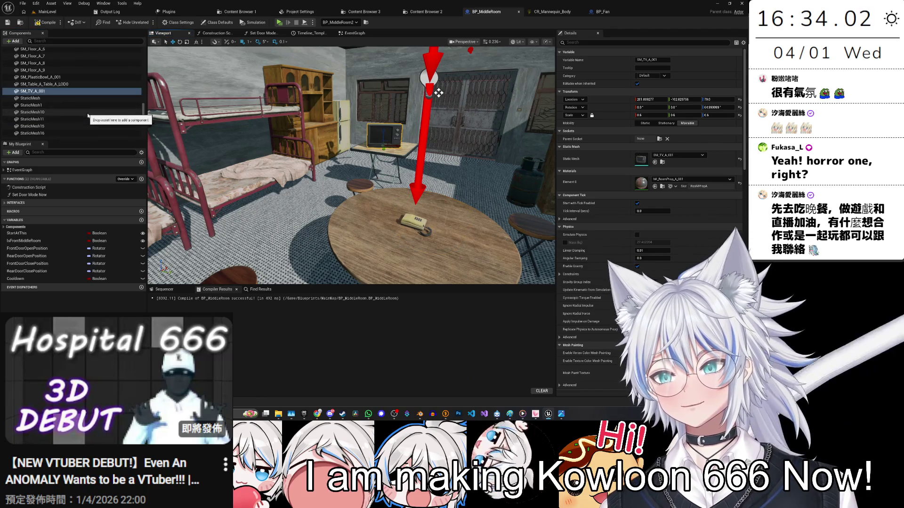
key("f")
double_click(73, 77)
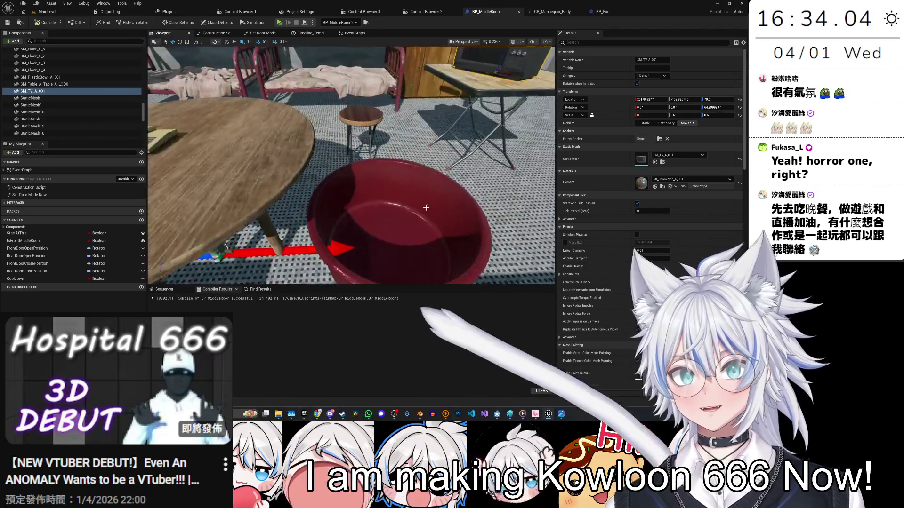
mouse_move(368, 235)
left_mouse_down()
mouse_move(270, 134)
mouse_move(256, 150)
left_mouse_up()
left_click_drag(369, 218, 352, 175)
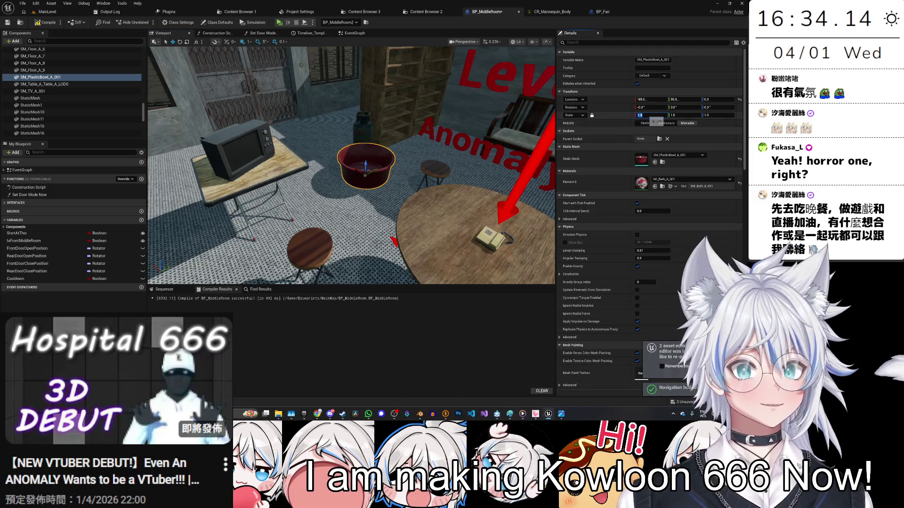
type("0.75")
mouse_move(424, 187)
left_mouse_down()
mouse_move(385, 216)
mouse_move(242, 248)
left_mouse_up()
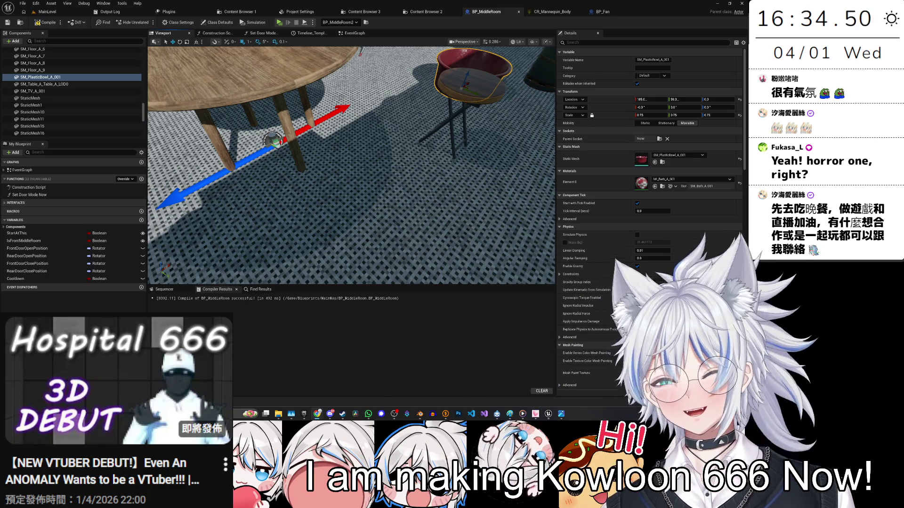
left_click_drag(329, 188, 348, 170)
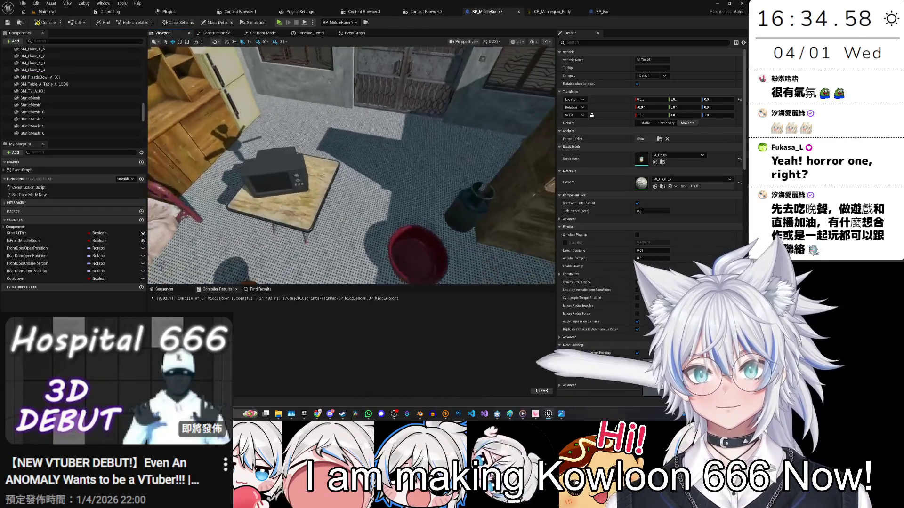
Step: Select the TV in BP_MiddleRoom, then switch back to the MainLevel tab
left_click(357, 199, "ctrl")
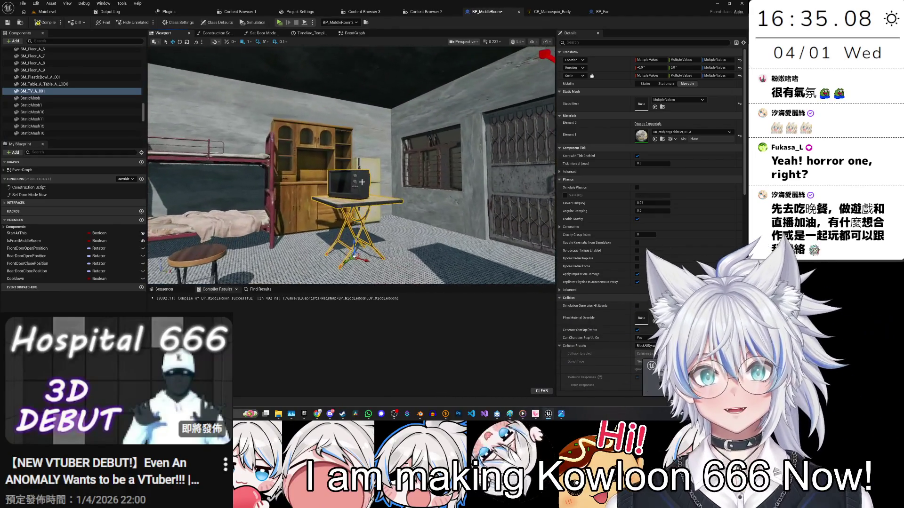
left_click(364, 180)
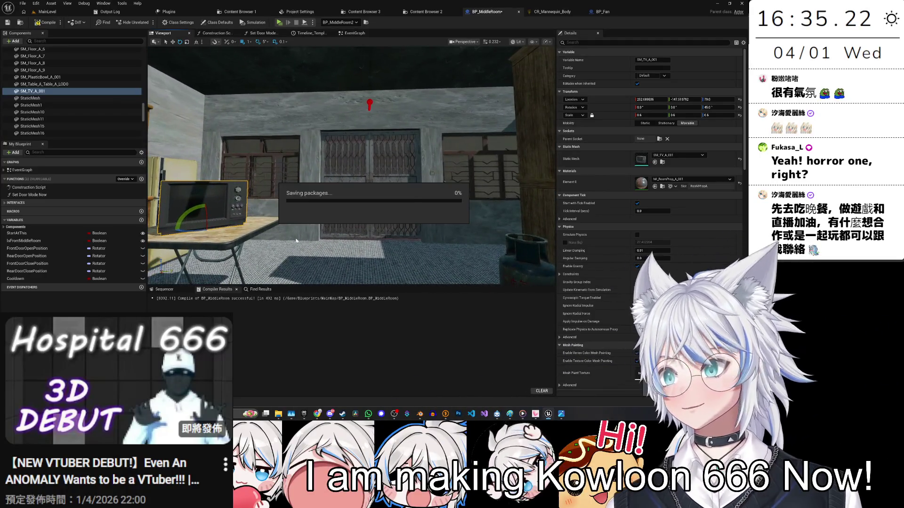
left_click_drag(311, 217, 519, 112)
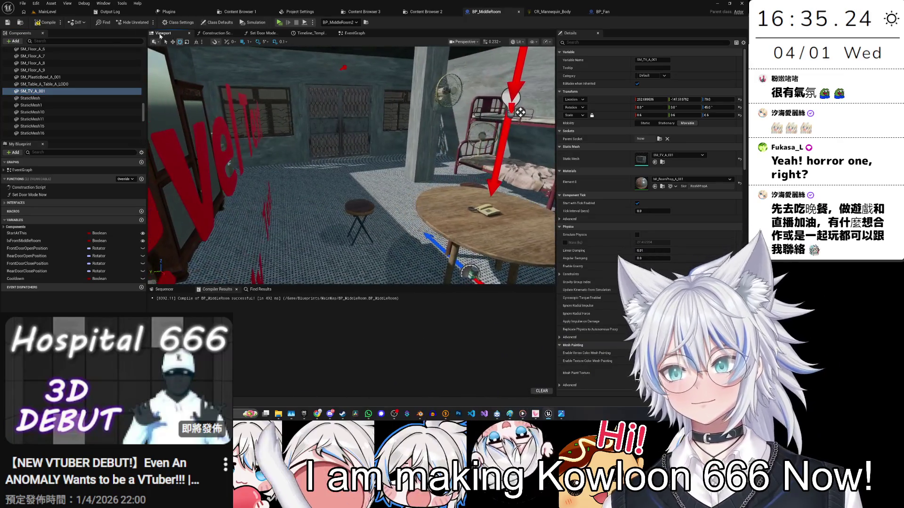
left_click(43, 11)
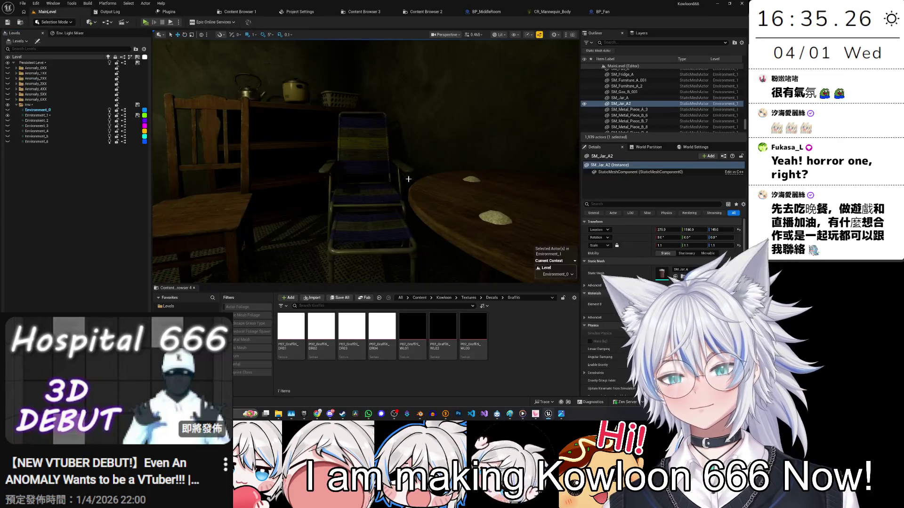